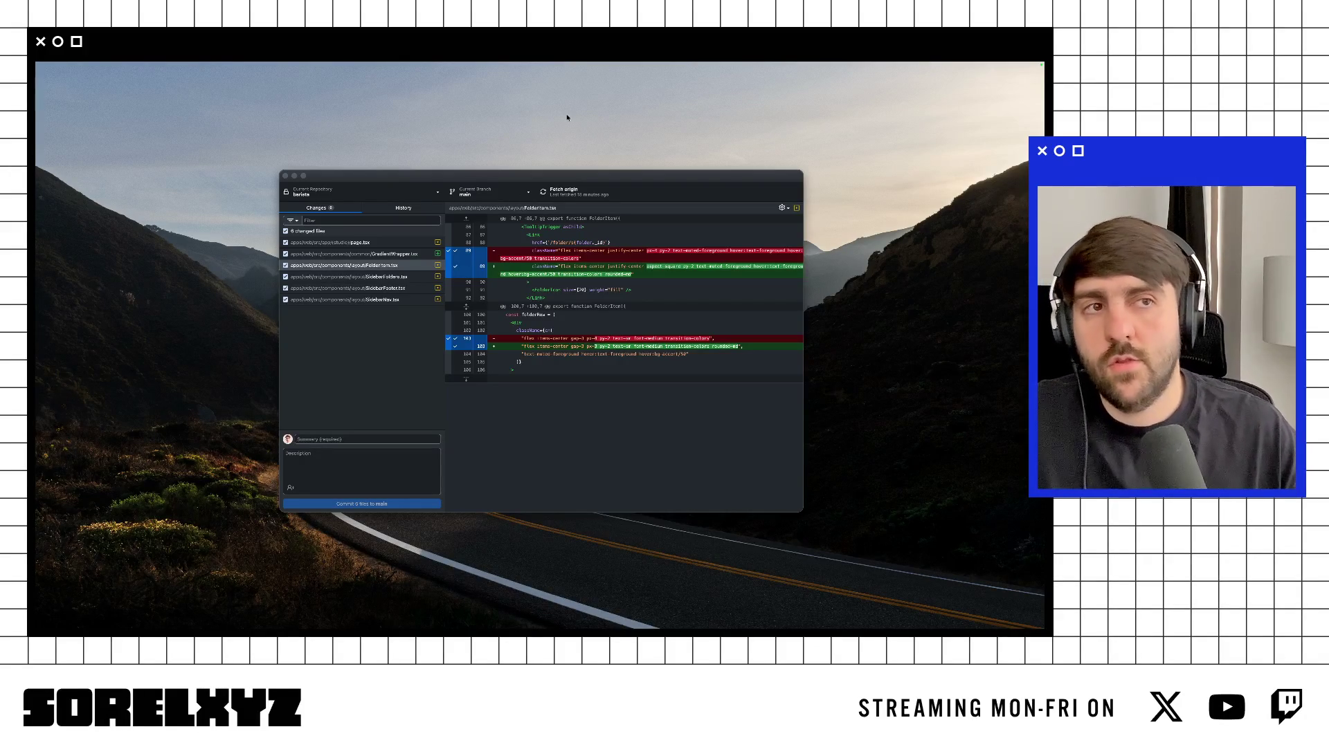
Step: Switch from GitHub Desktop to the full-screen Figma desktop with the blank Untitled file
key("ctrl+Right")
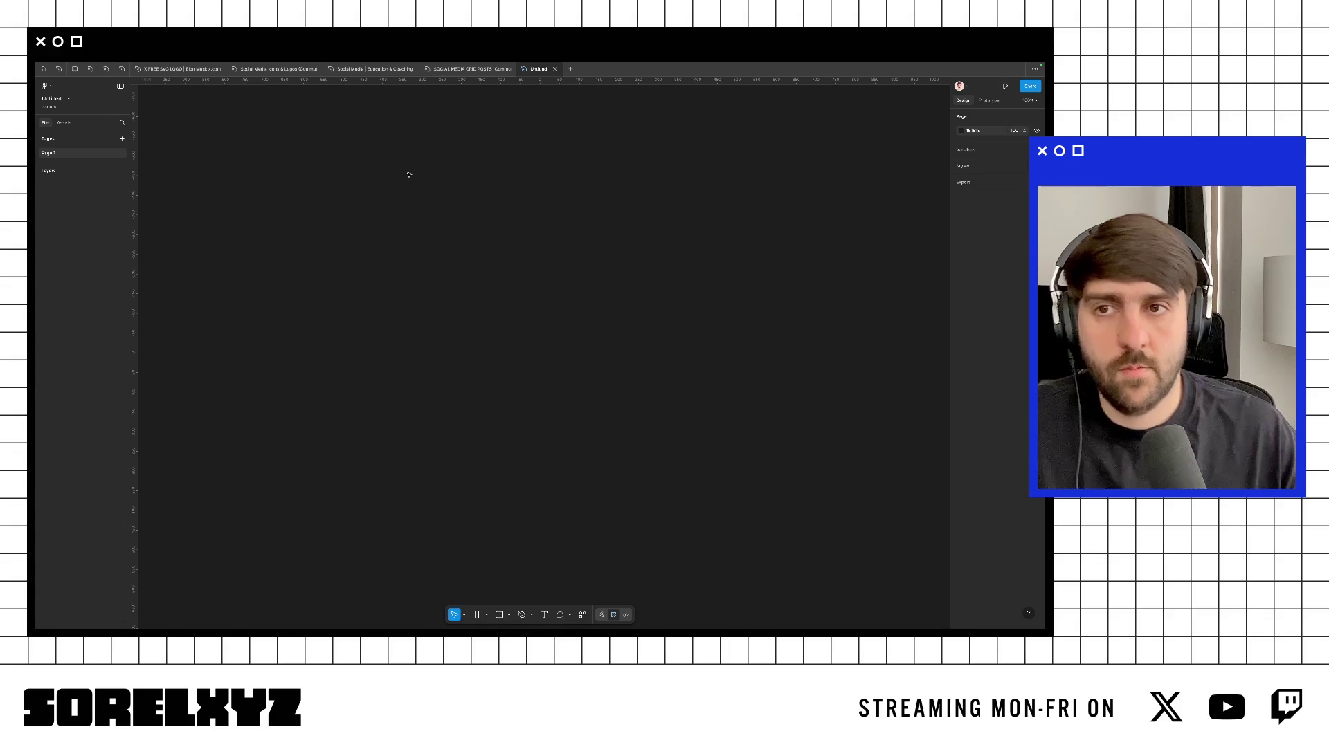
Step: Draw Frame 1, size it to 1728 × 1000, and hide the interface
key("f")
left_click_drag(298, 153, 720, 470)
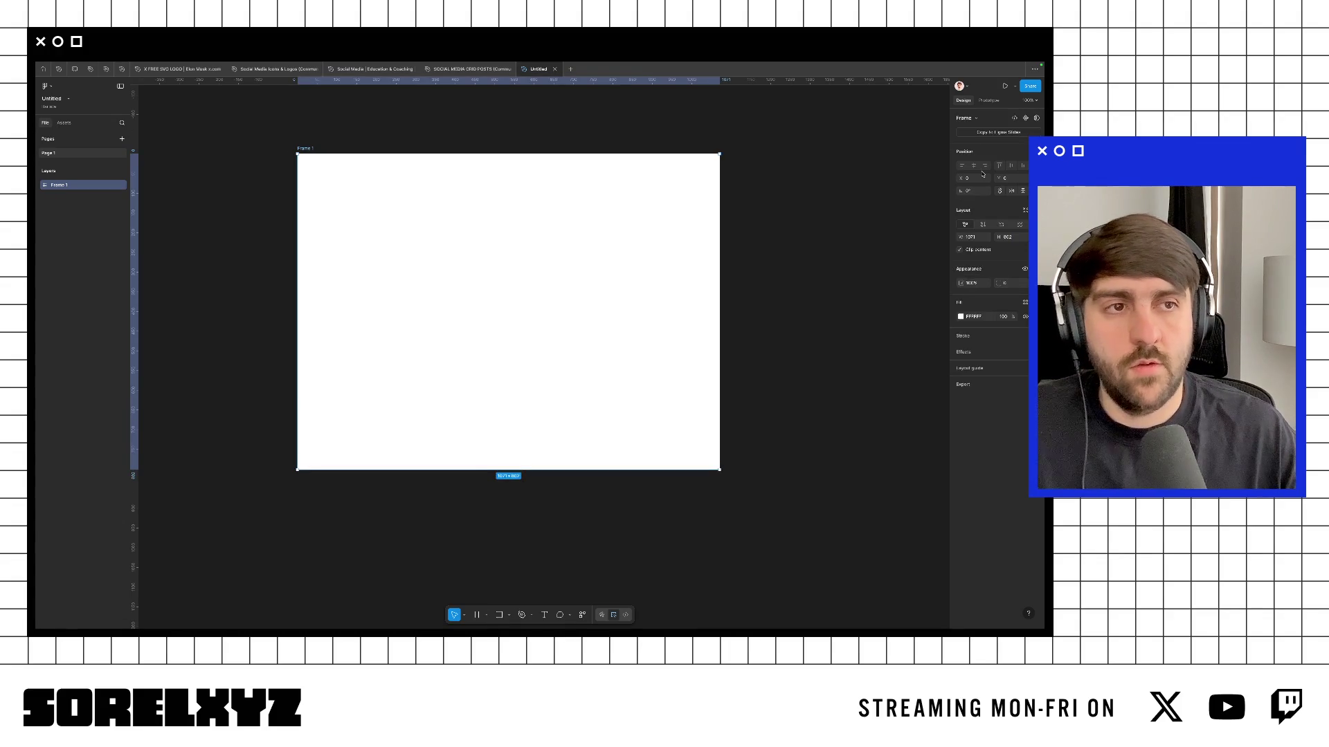
type("1")
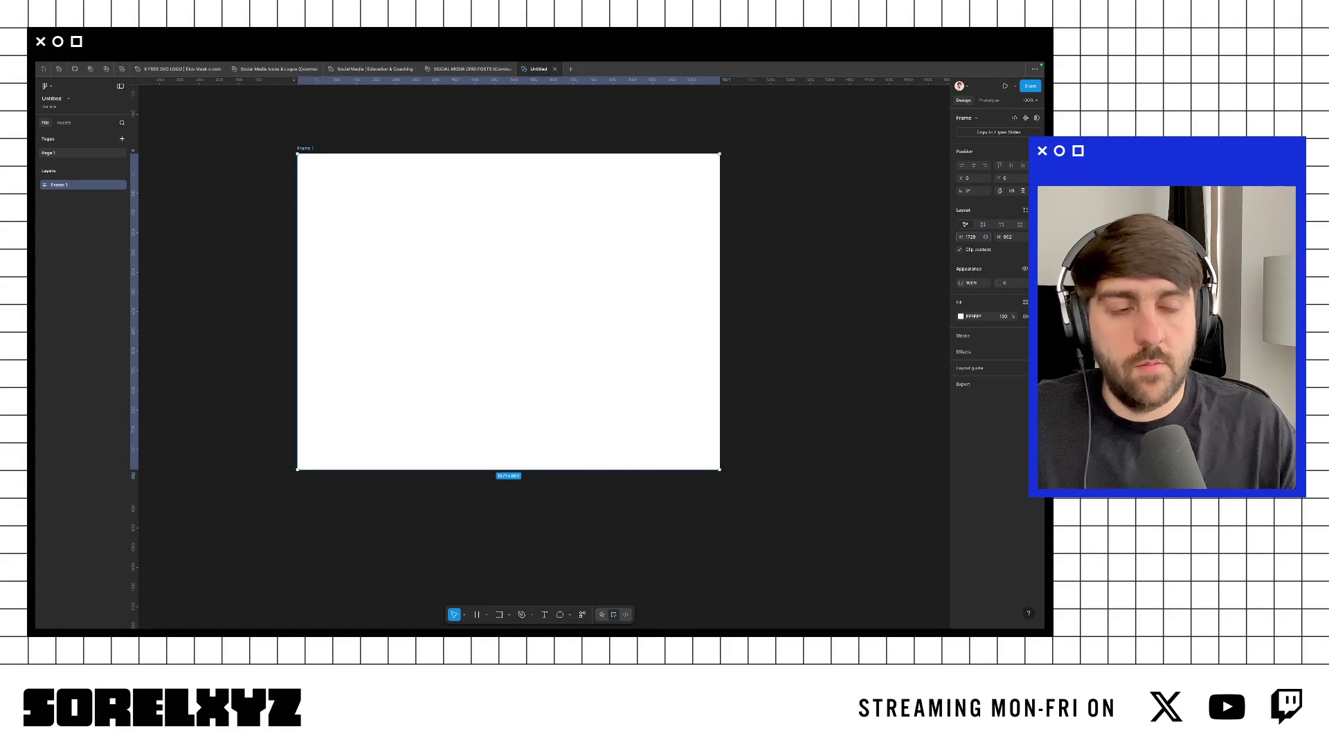
key("Tab")
scroll(836, 231, "right", 2)
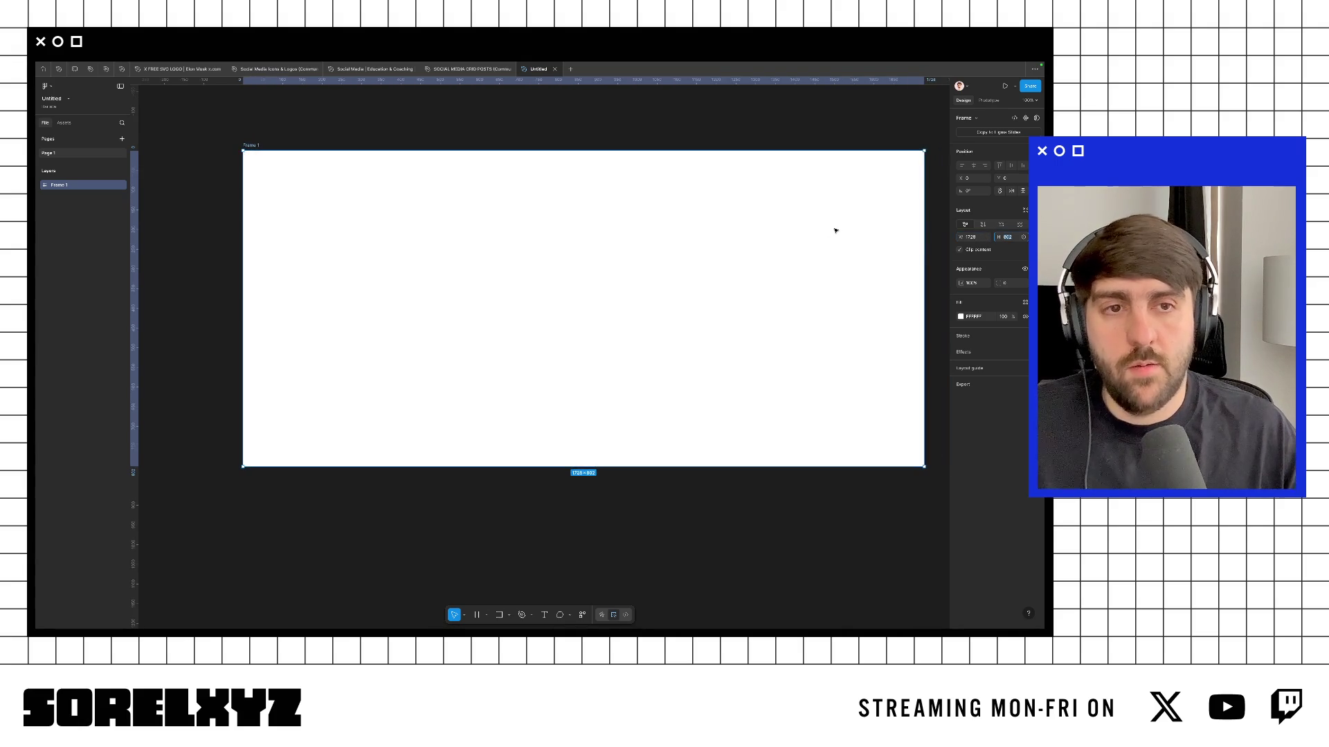
key("Return")
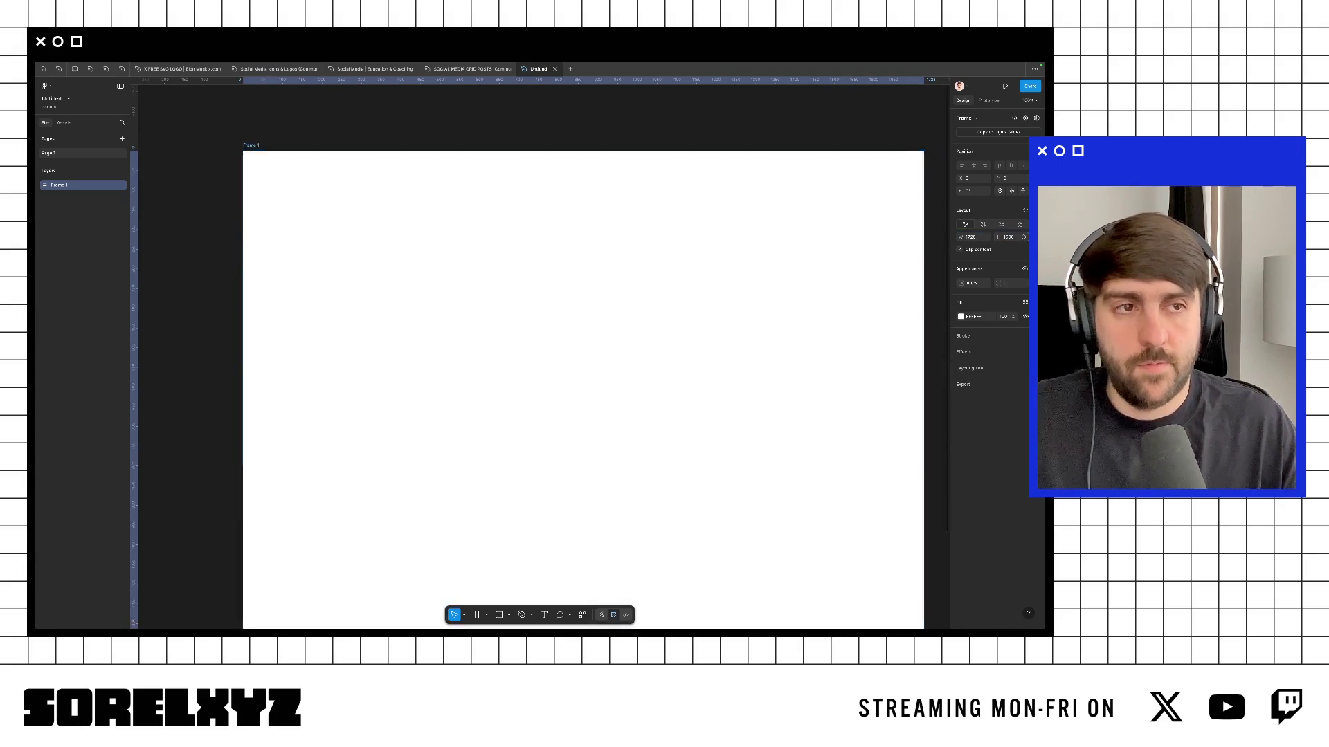
key("ctrl+backslash")
Step: Draw a grey rectangle in the frame and size it 1430 × 558
key("r")
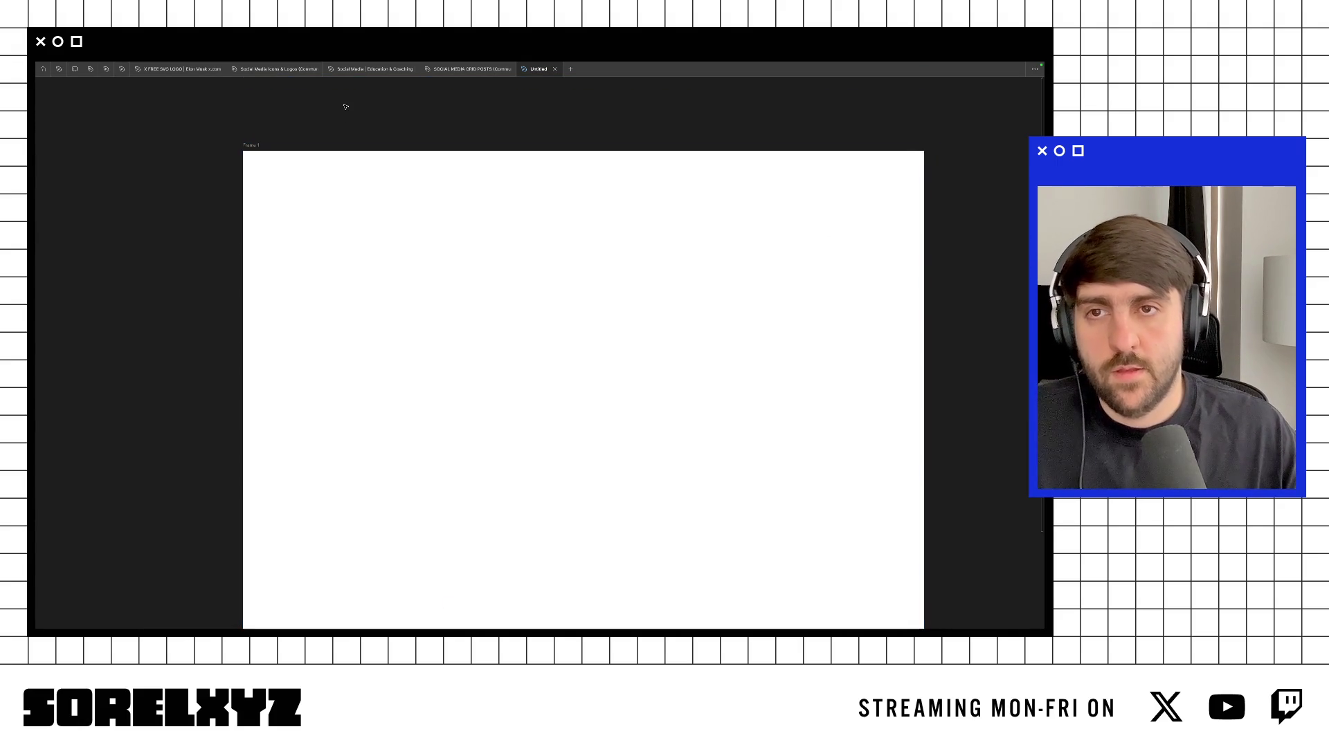
left_click_drag(319, 180, 795, 406)
key("ctrl+backslash")
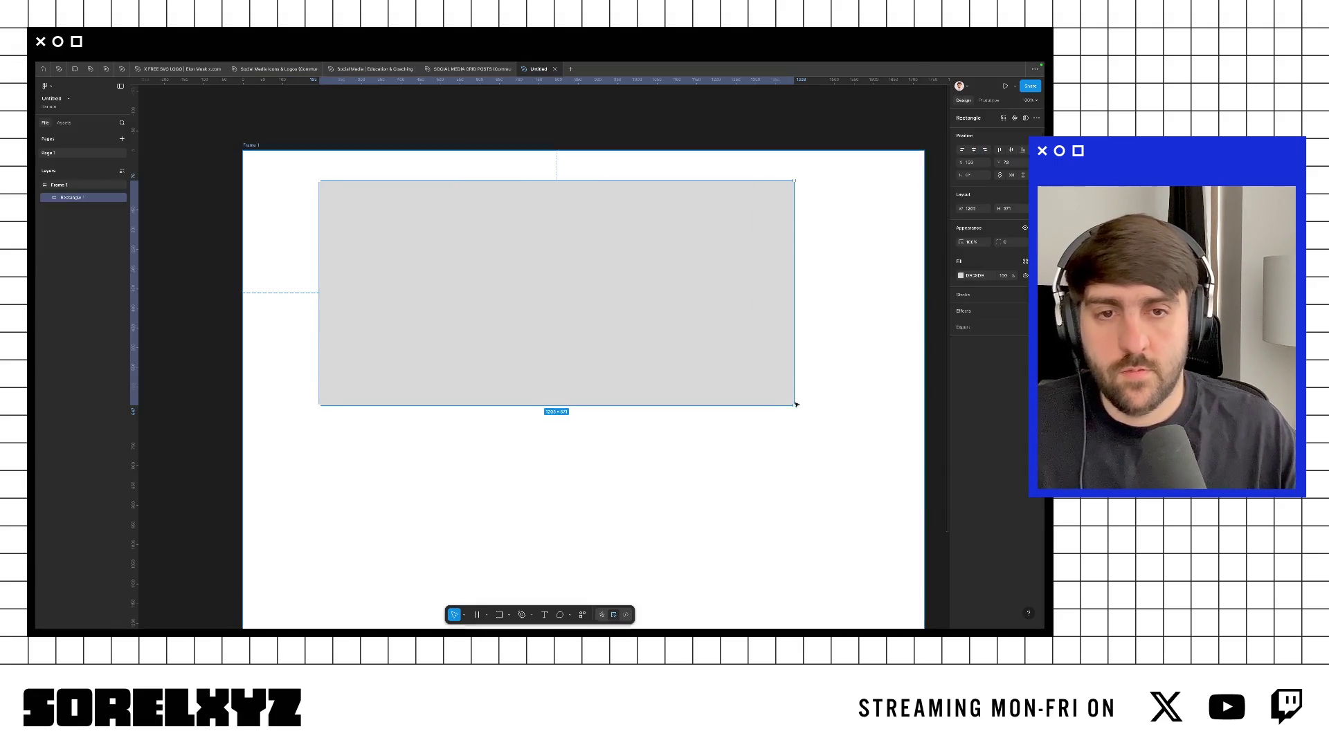
left_click(971, 210)
type("1")
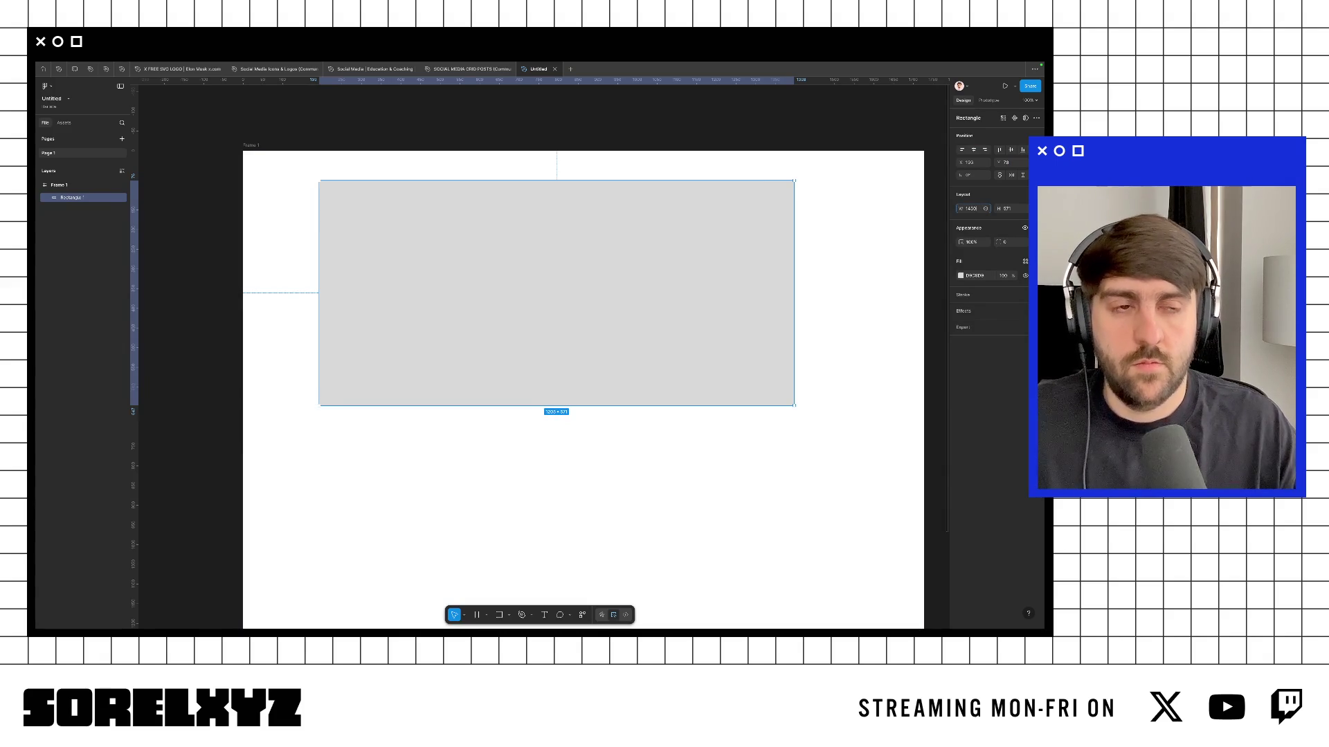
key("Tab")
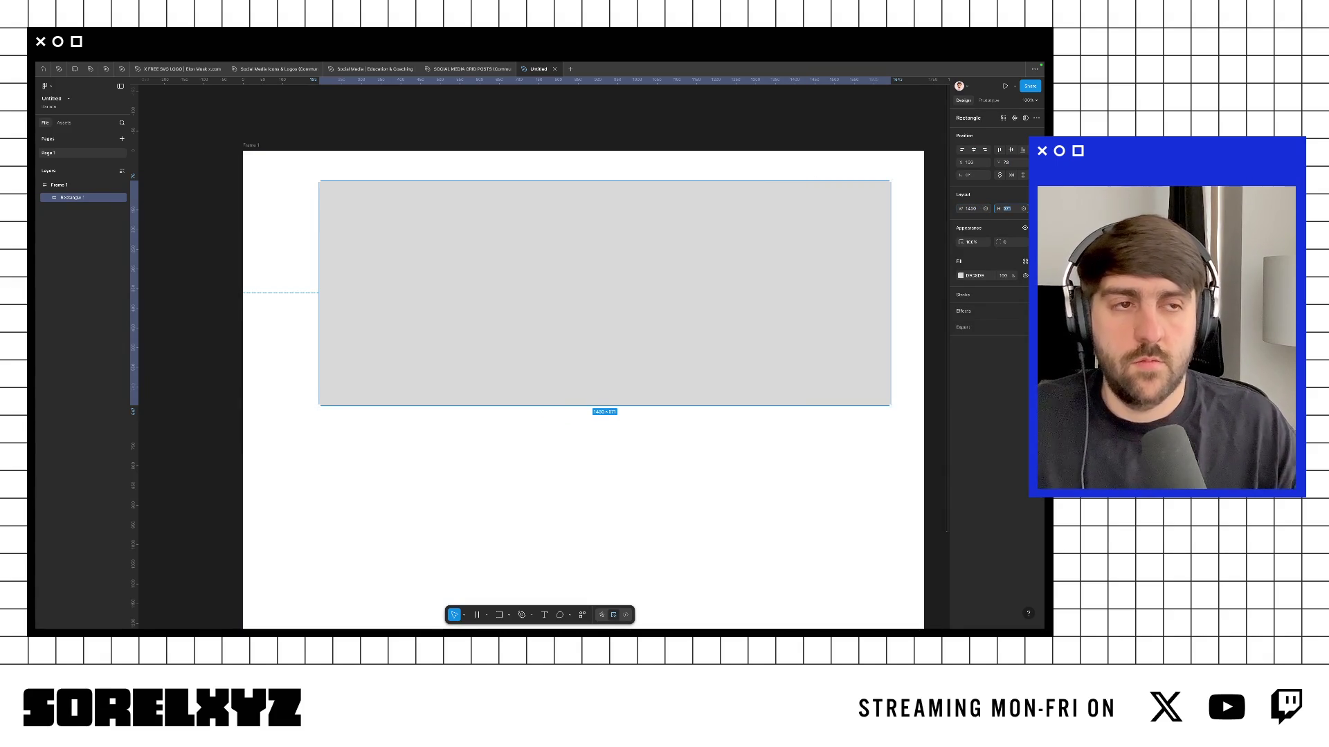
type("558")
key("Return")
Step: Give the rectangle a 16 px corner radius and centre it horizontally in the frame
left_click(1007, 242)
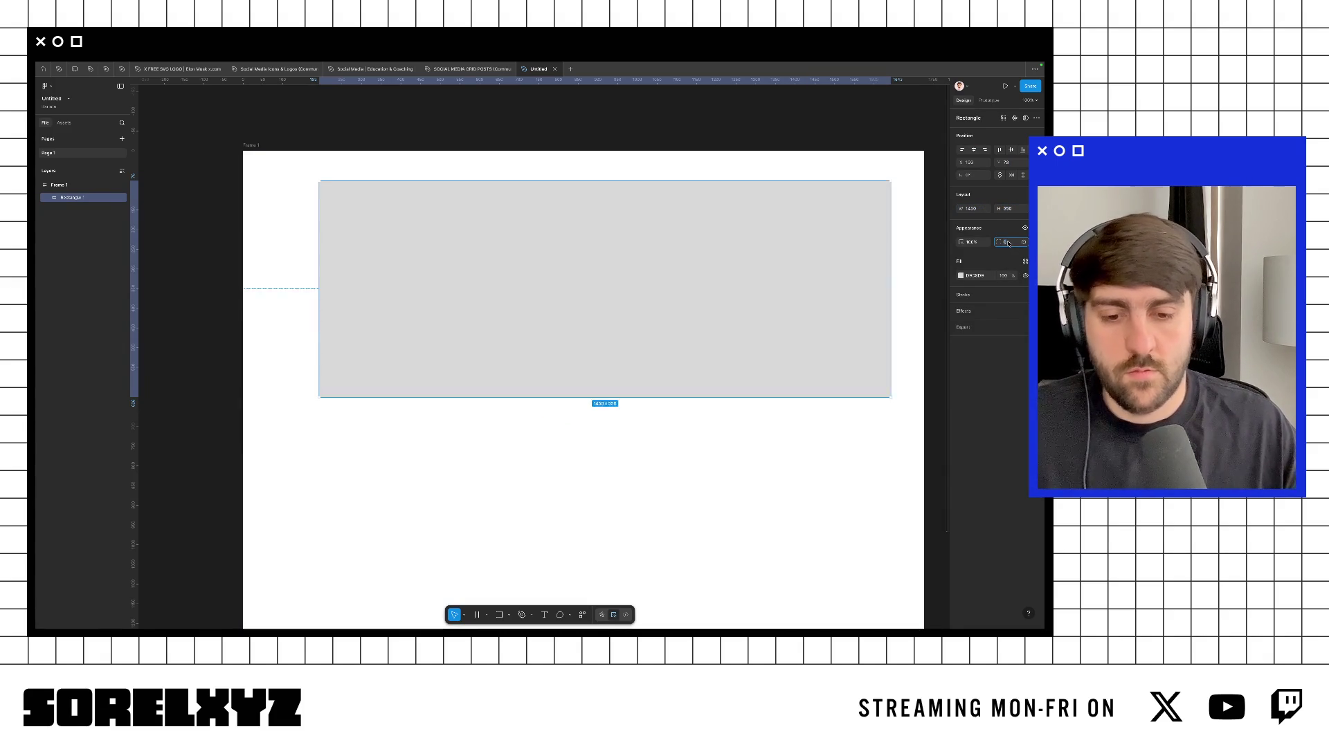
type("16")
key("Return")
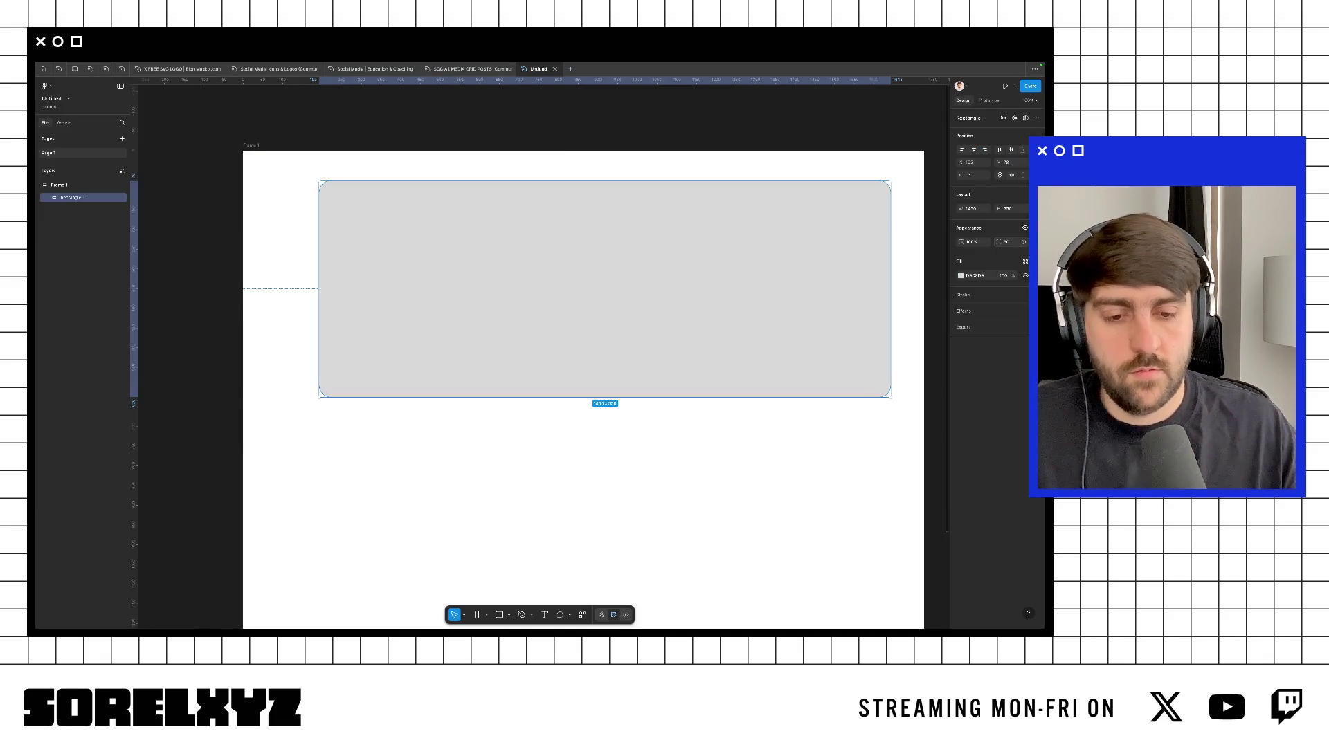
key("Escape")
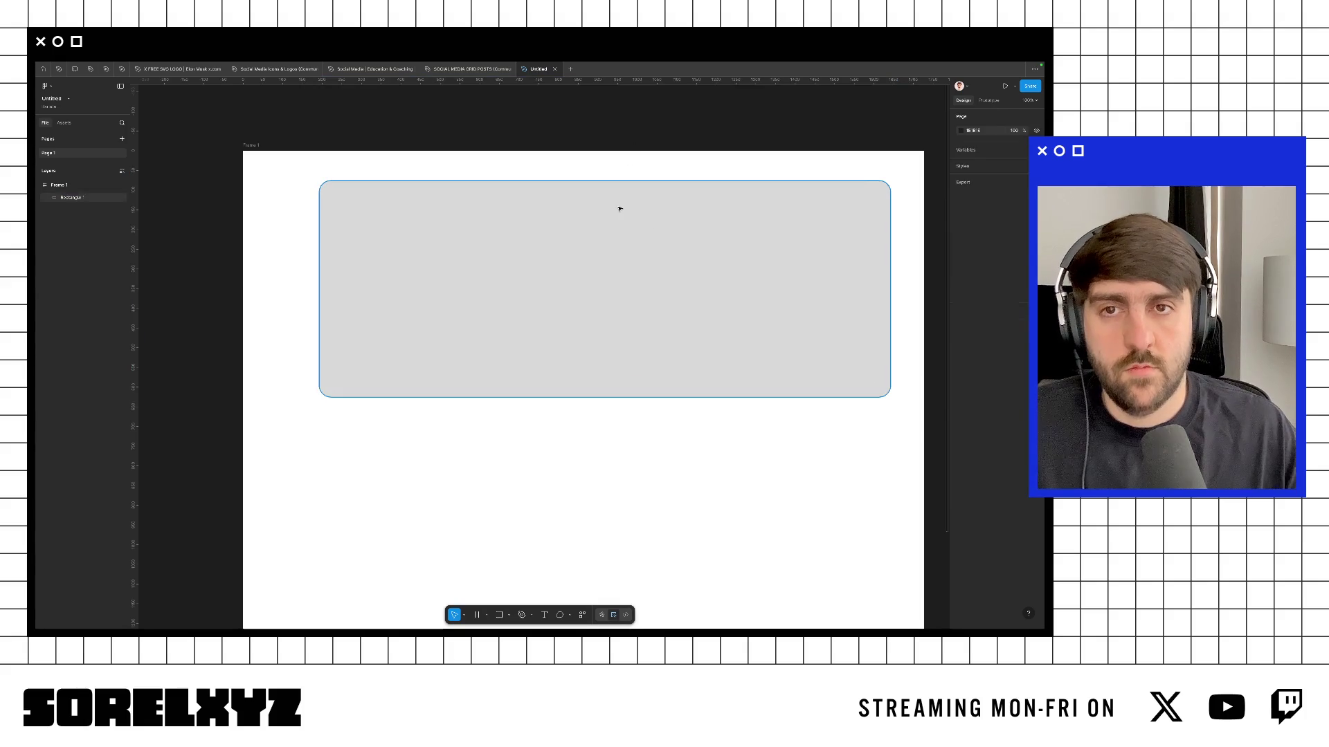
left_click(617, 208)
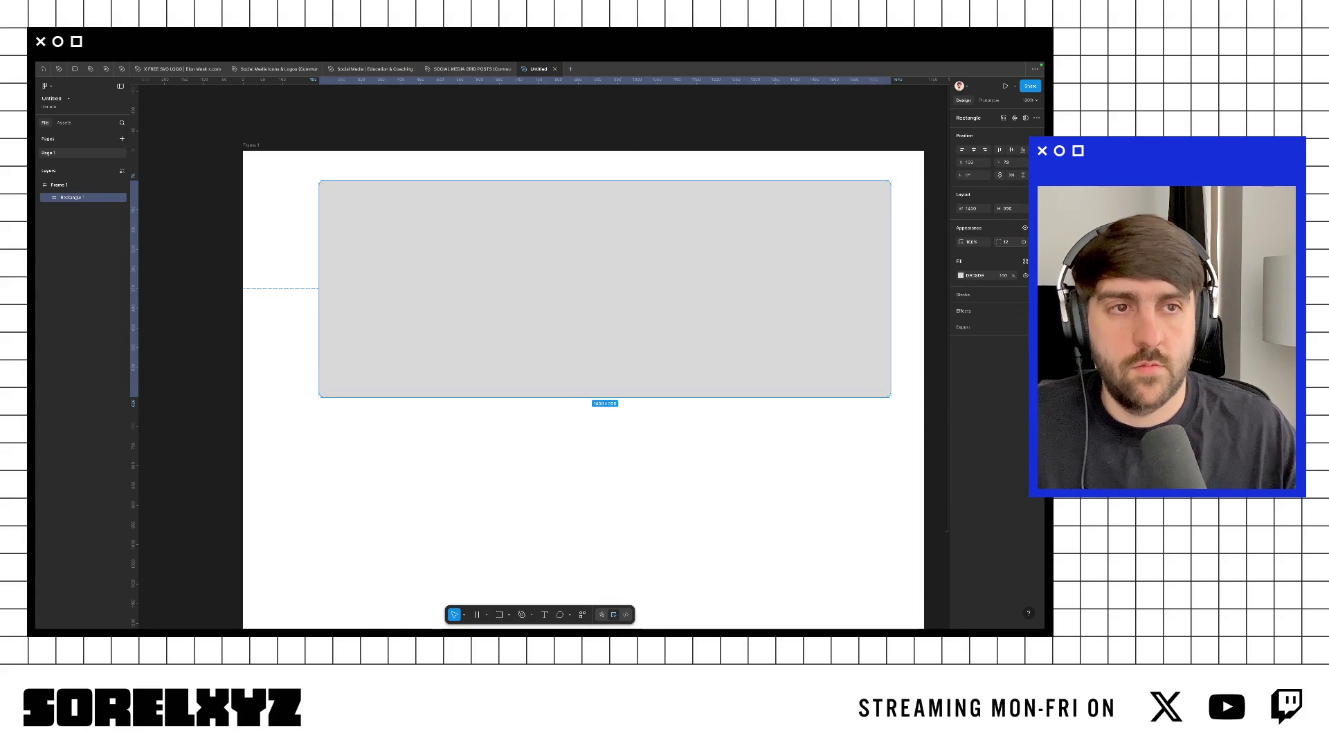
left_click(973, 149)
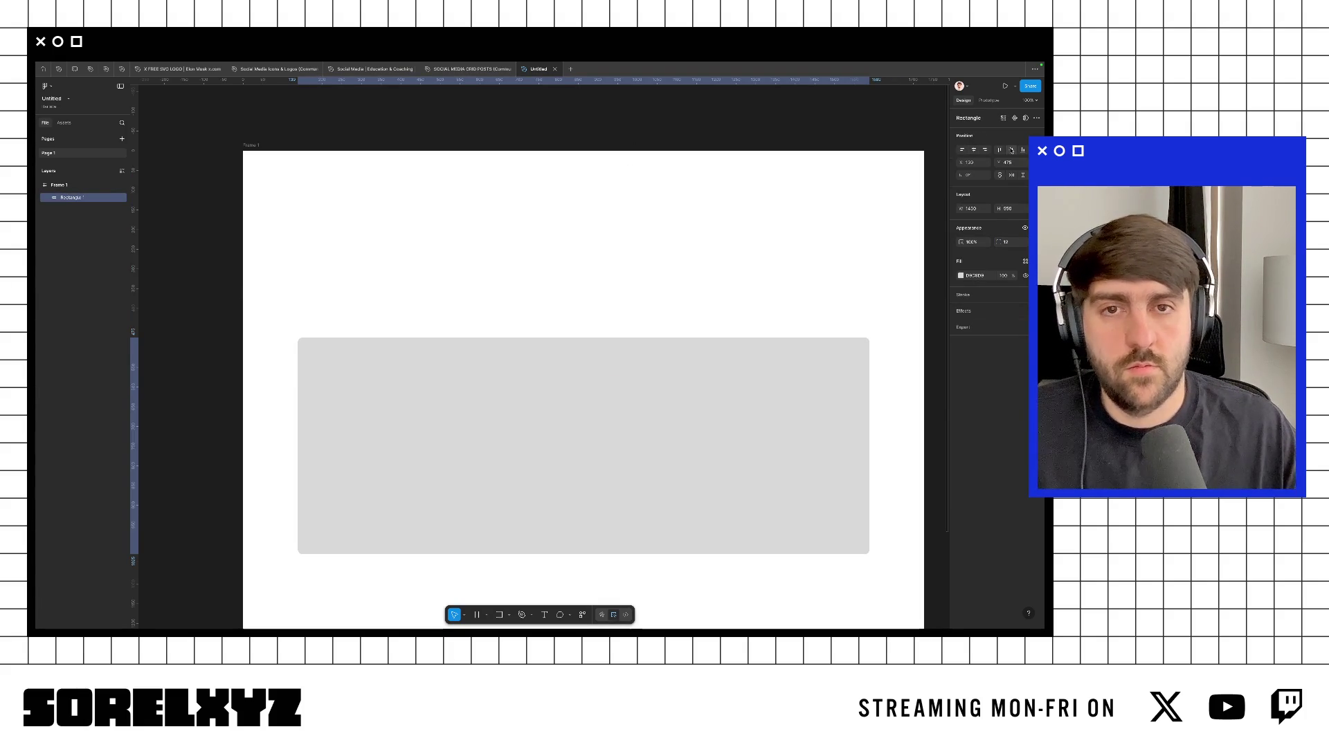
Step: Keep the rectangle at the top of the frame and reset the zoom to 100%
left_click(1011, 150)
key("ctrl+z")
key("minus")
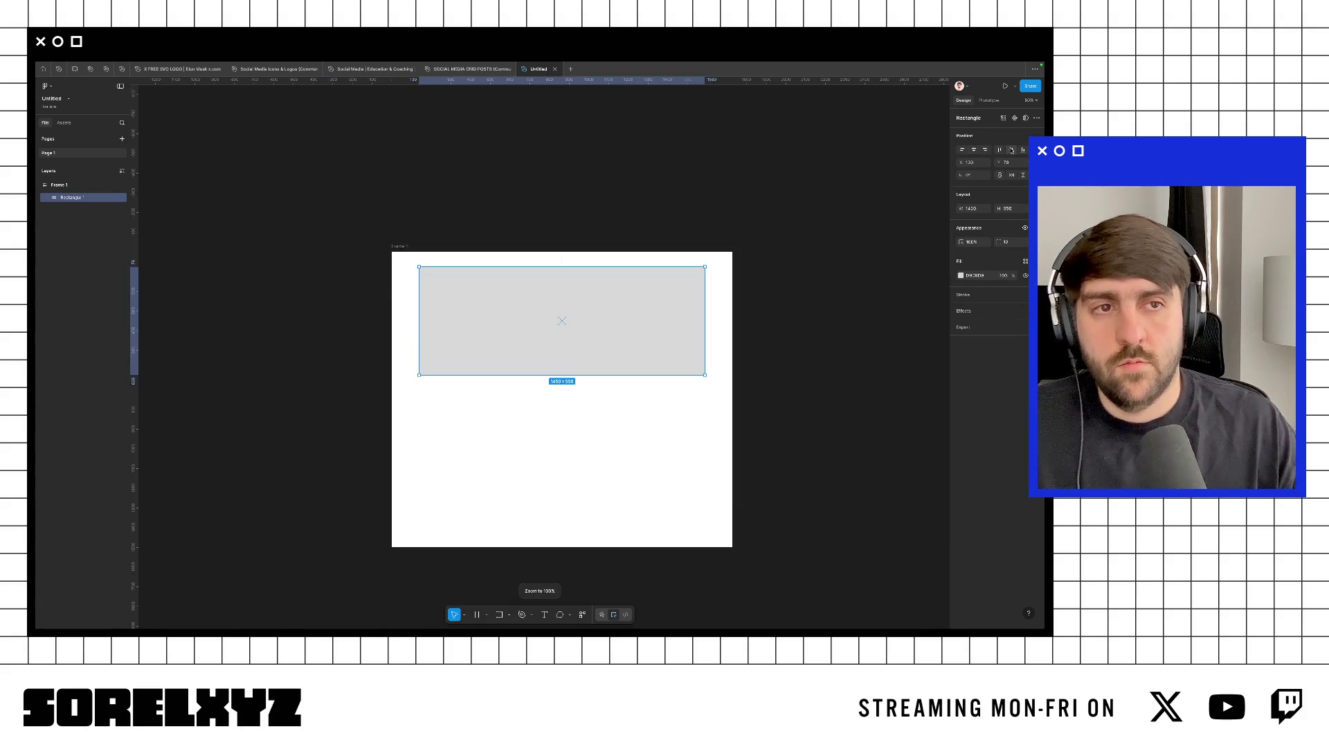
key("minus")
key("shift+0")
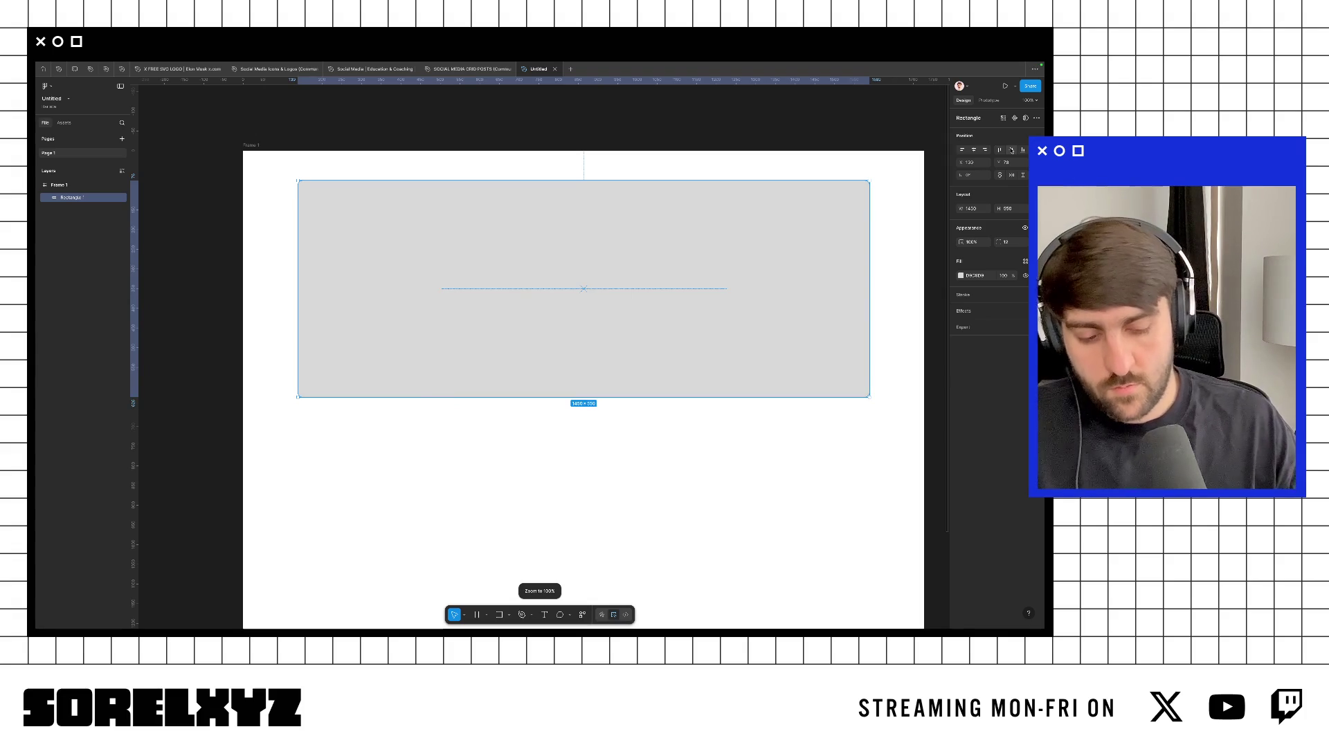
Step: Hide the interface and launch the Phosphor Icons plugin
key("ctrl+backslash")
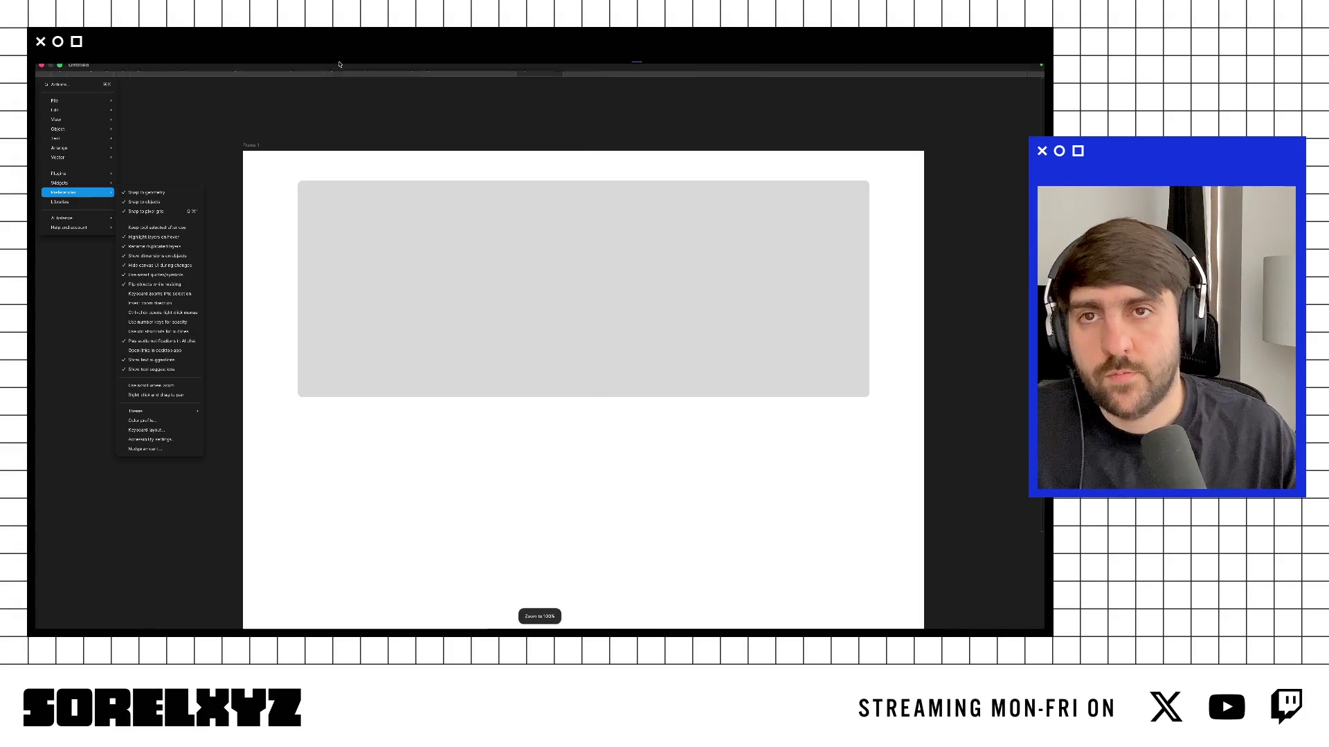
left_click(236, 67)
left_click(463, 169)
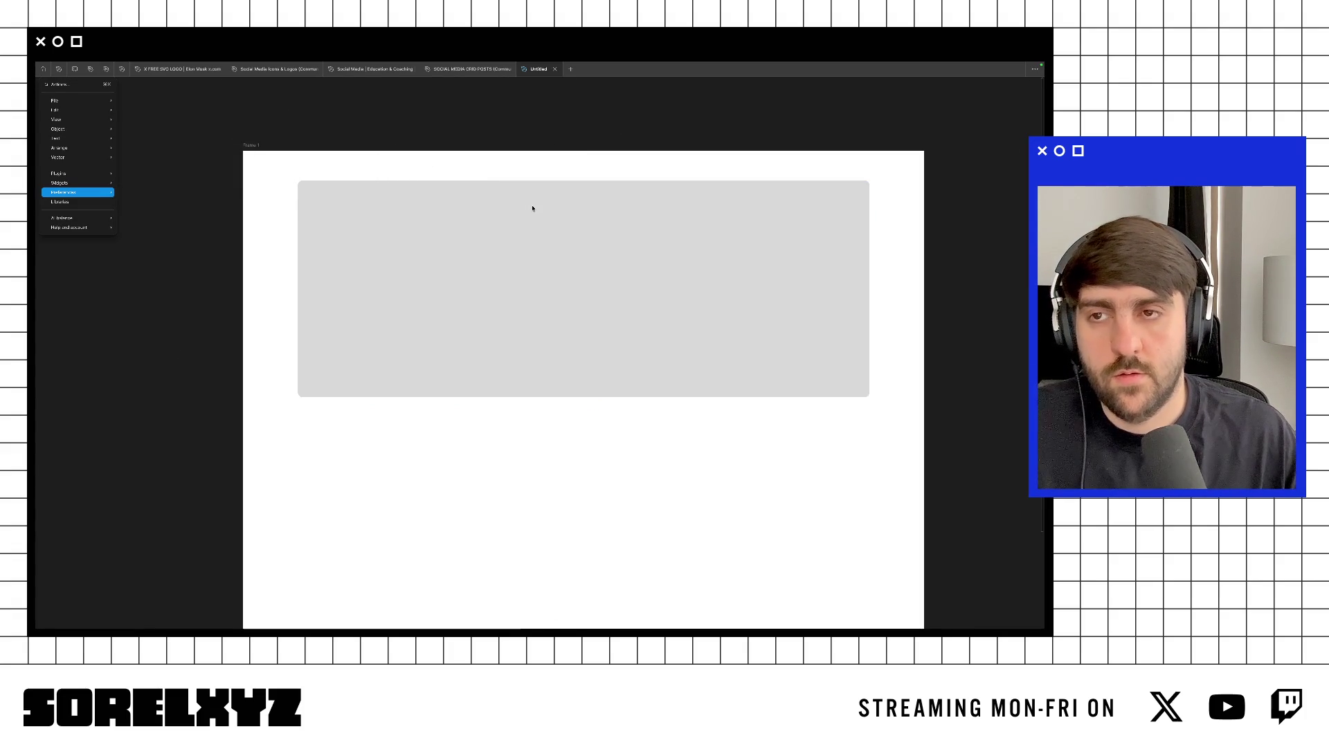
key("Escape")
key("super+alt+p")
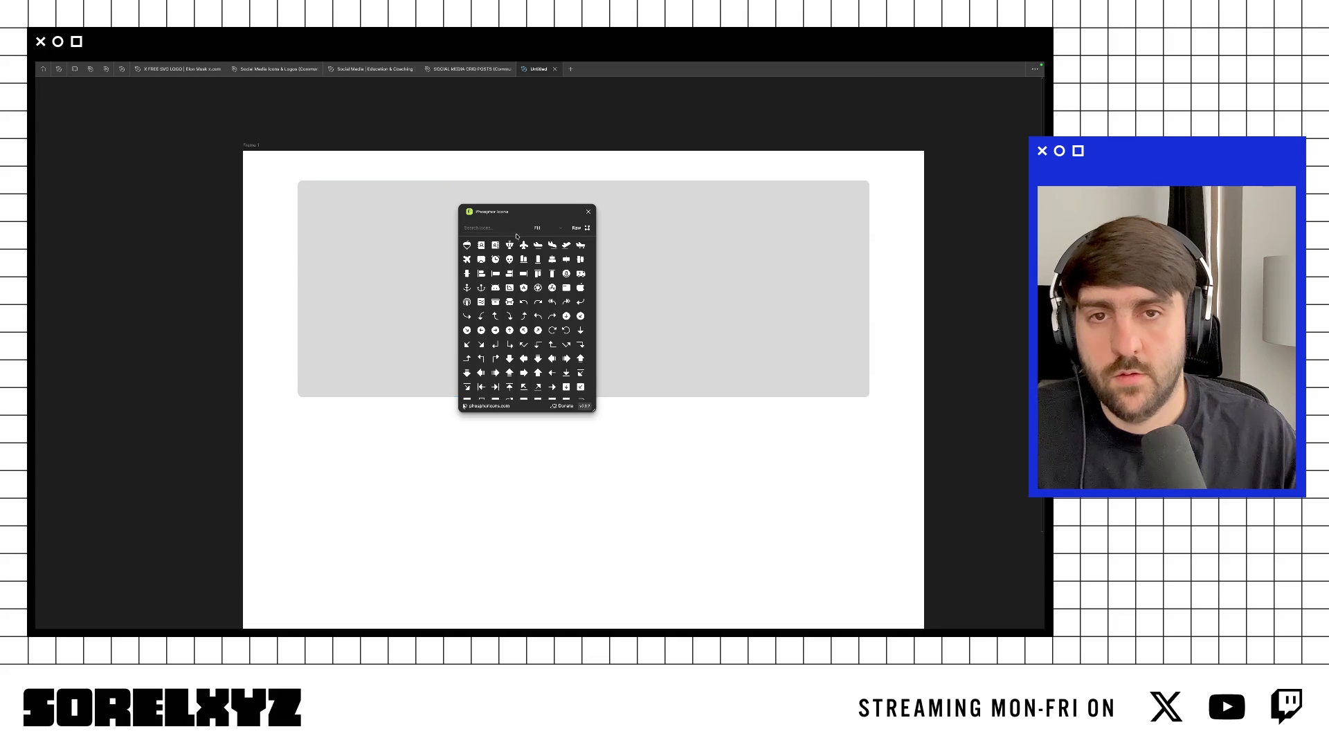
Step: Check the code editor, the Barista page in Chrome and GitHub Desktop, then return to Figma
key("ctrl+Left")
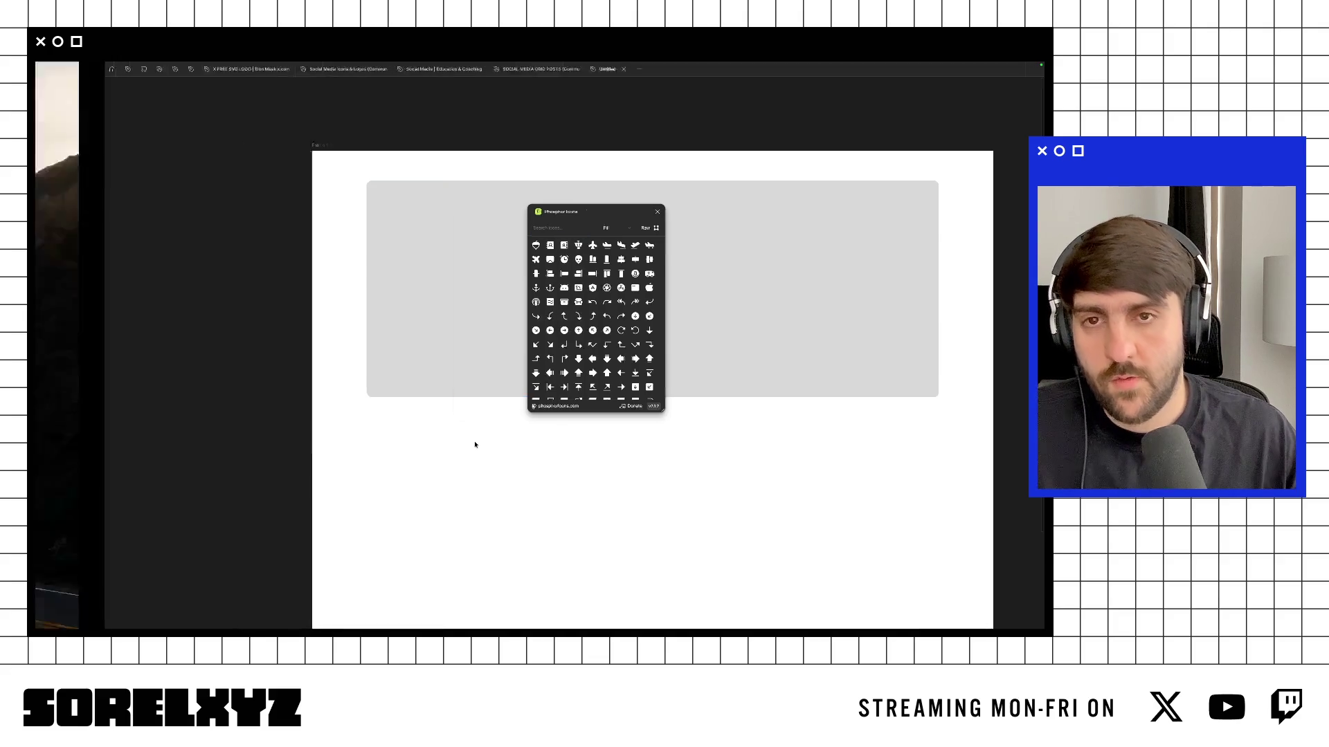
key("ctrl+Right")
key("ctrl+Left")
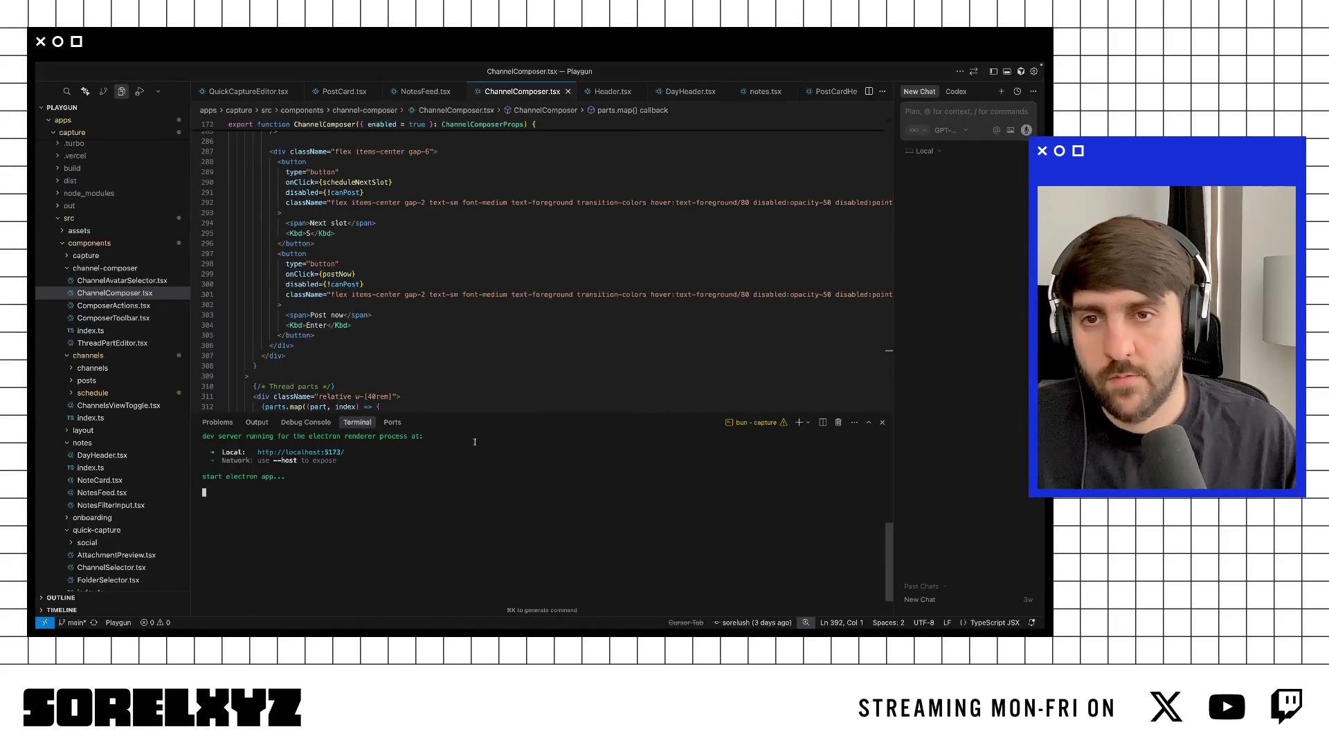
key("ctrl+Up")
left_click(429, 166)
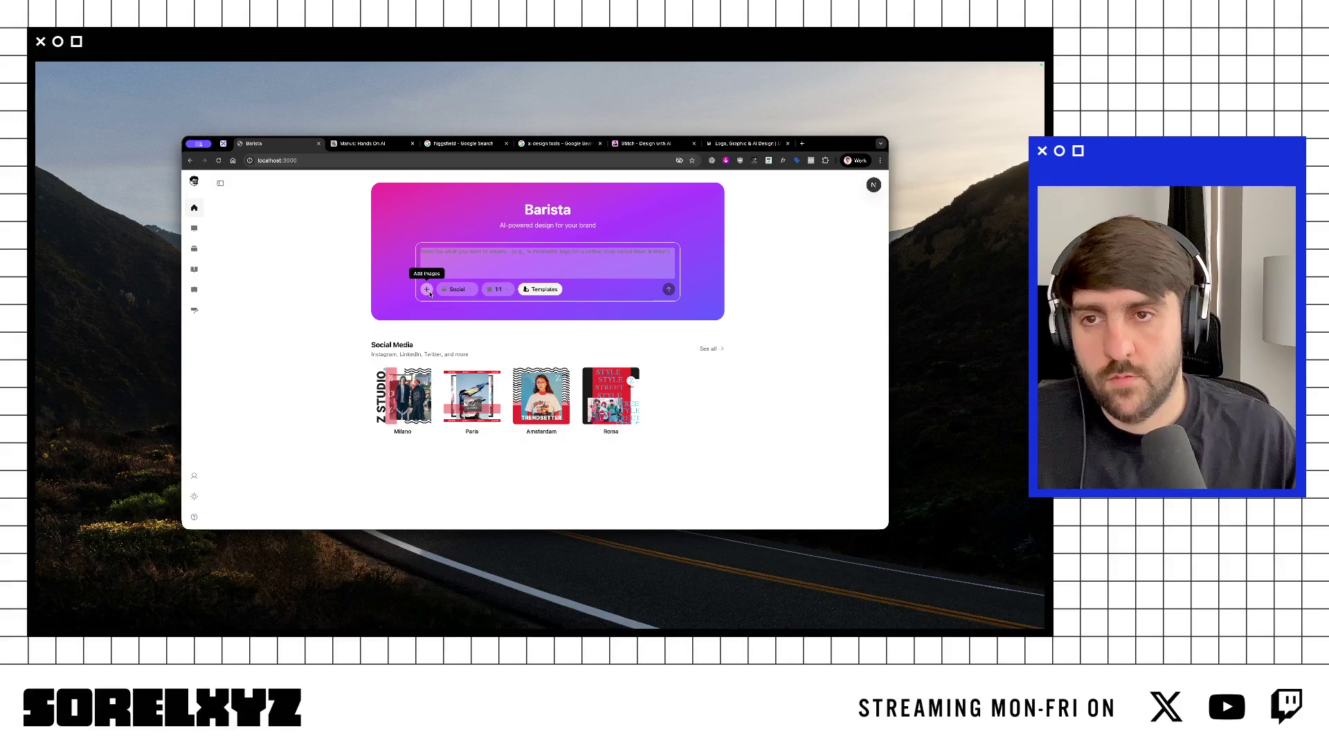
key("ctrl+Right")
key("ctrl+Right")
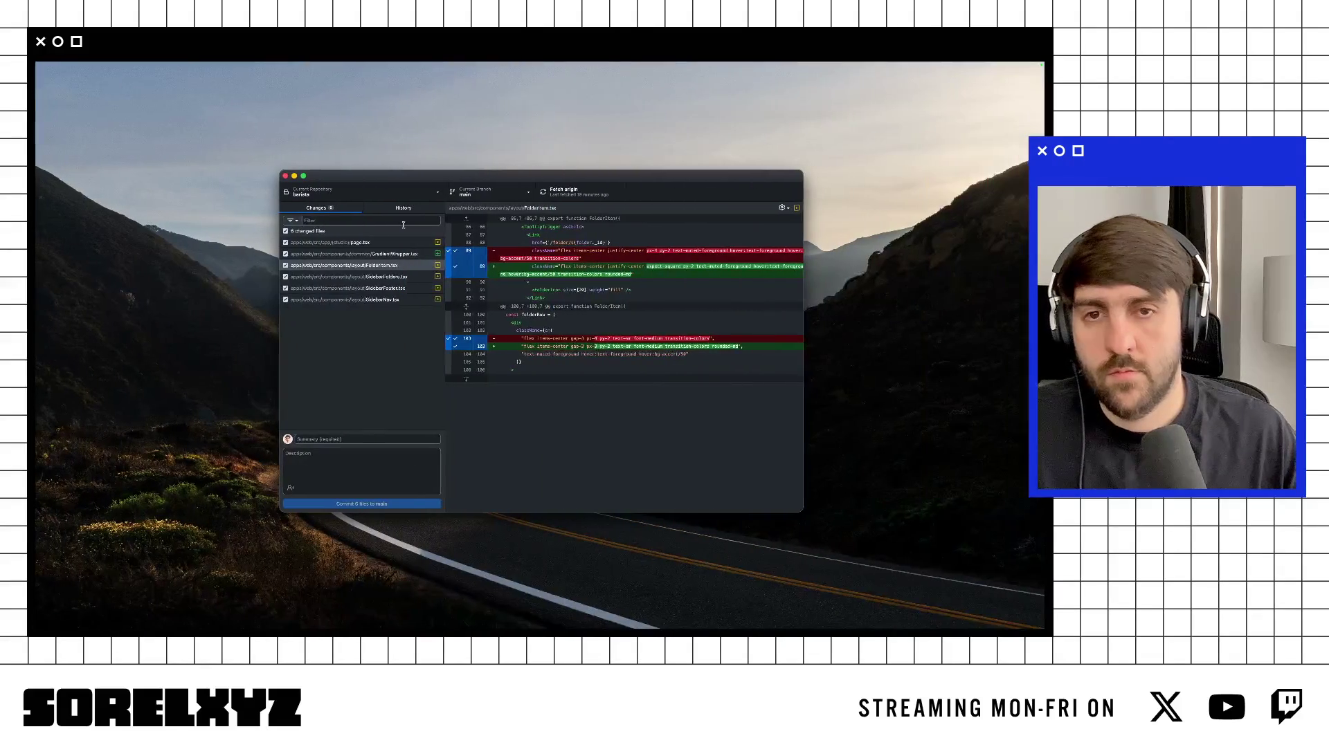
key("ctrl+Up")
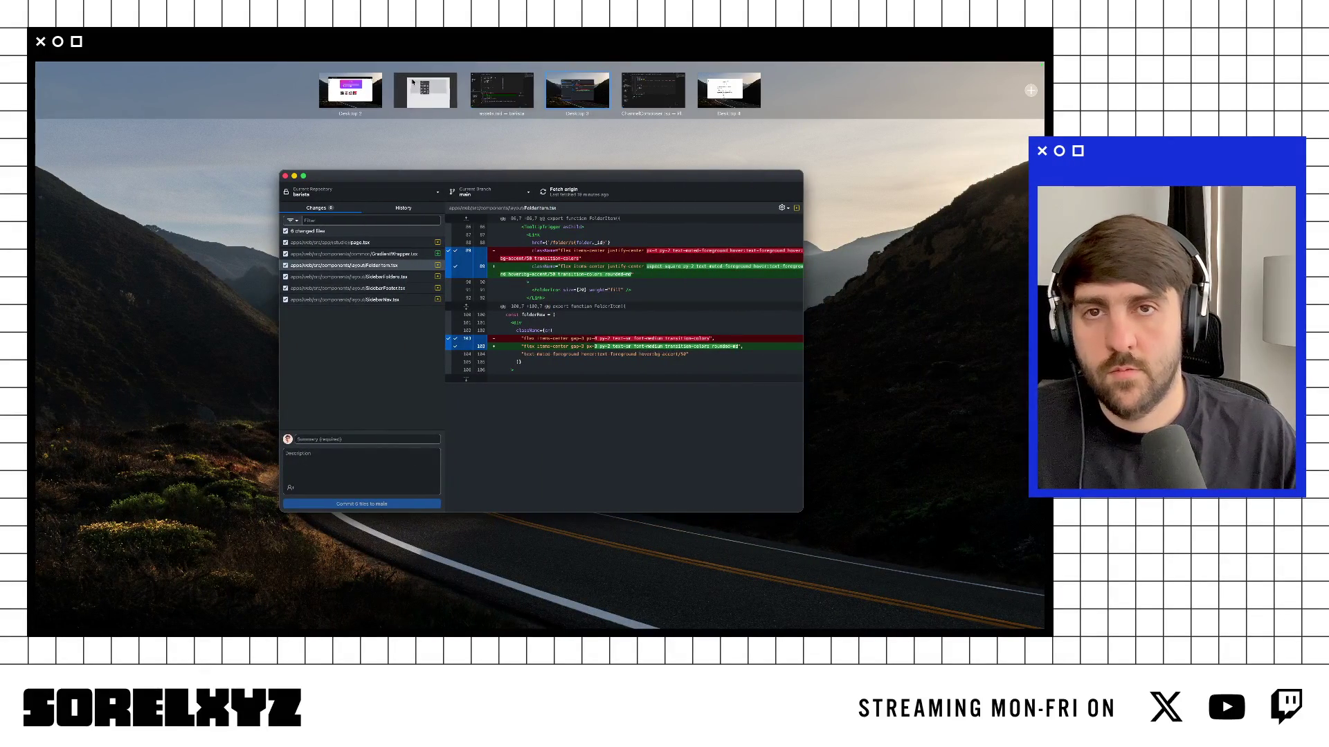
left_click(577, 91)
Step: Insert the House icon, move it to the frame's top-left corner and size it 24 px
type("home")
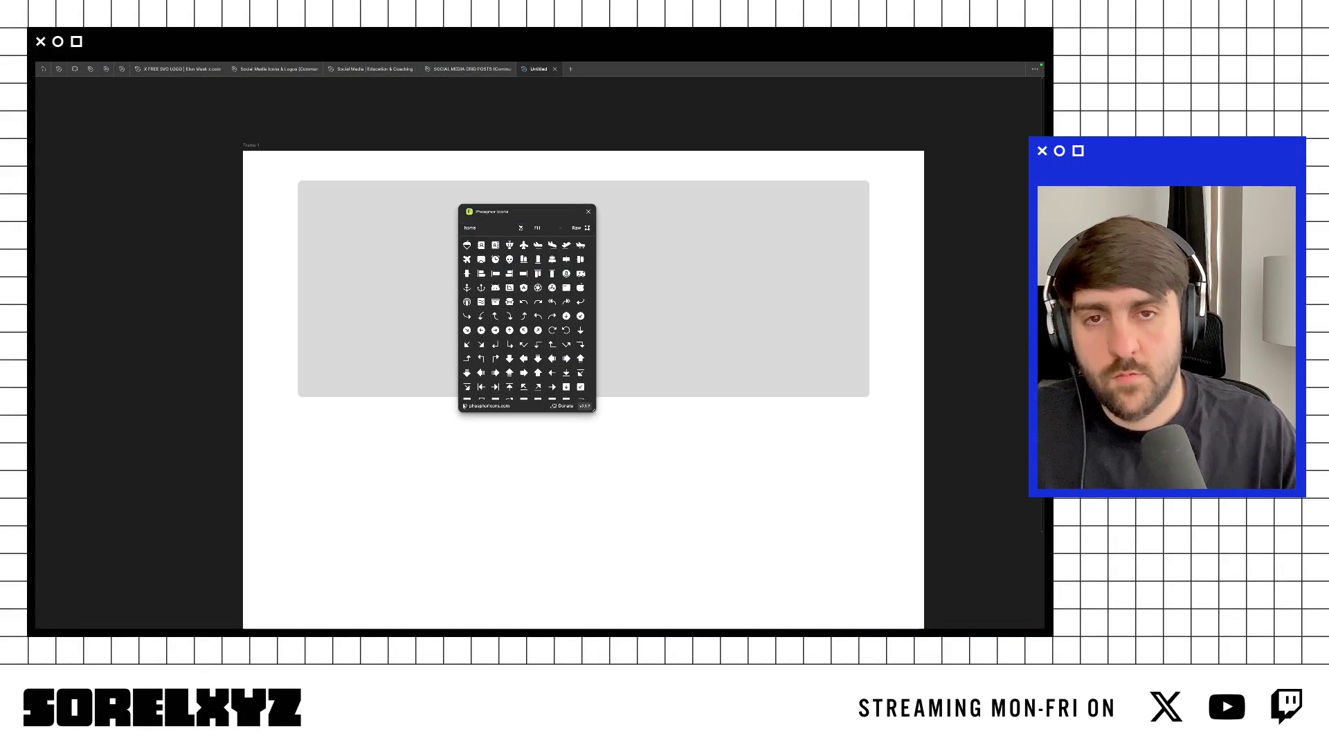
left_click(467, 245)
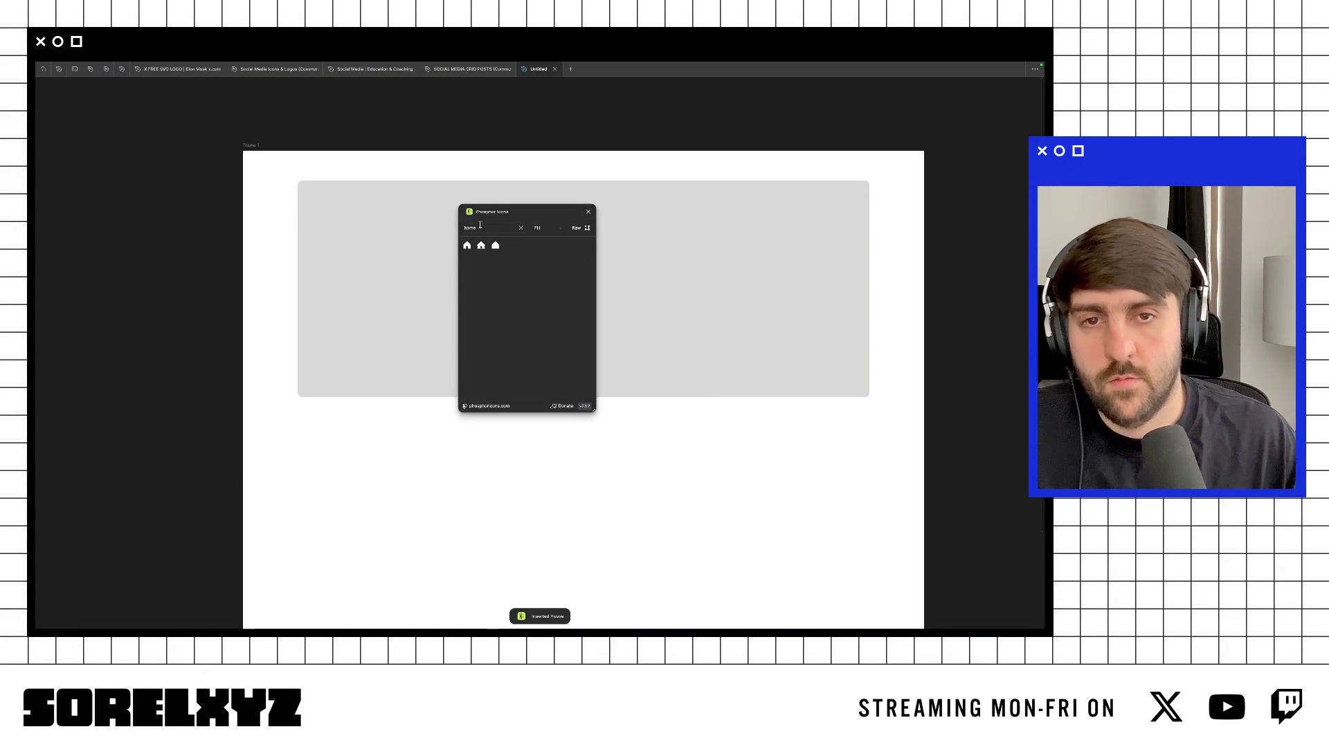
left_click_drag(512, 211, 643, 214)
key("ctrl+backslash")
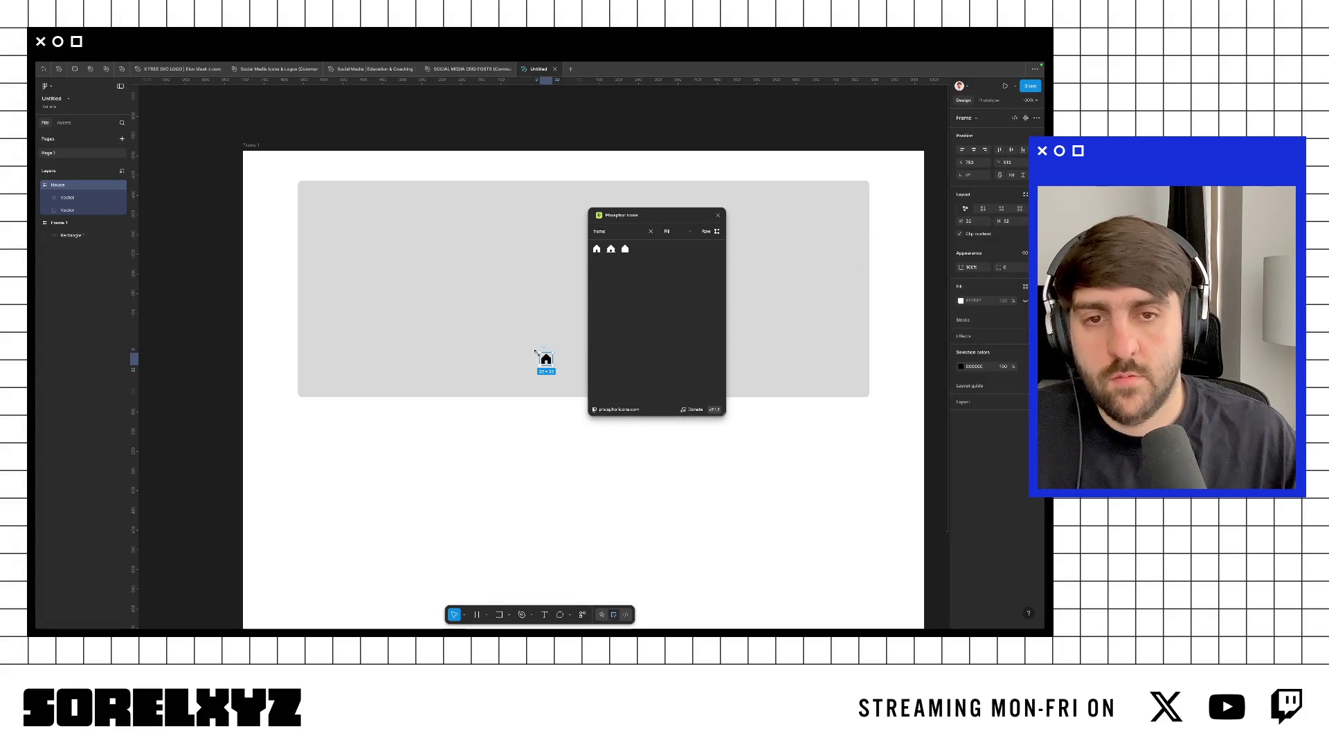
left_click_drag(543, 351, 267, 205)
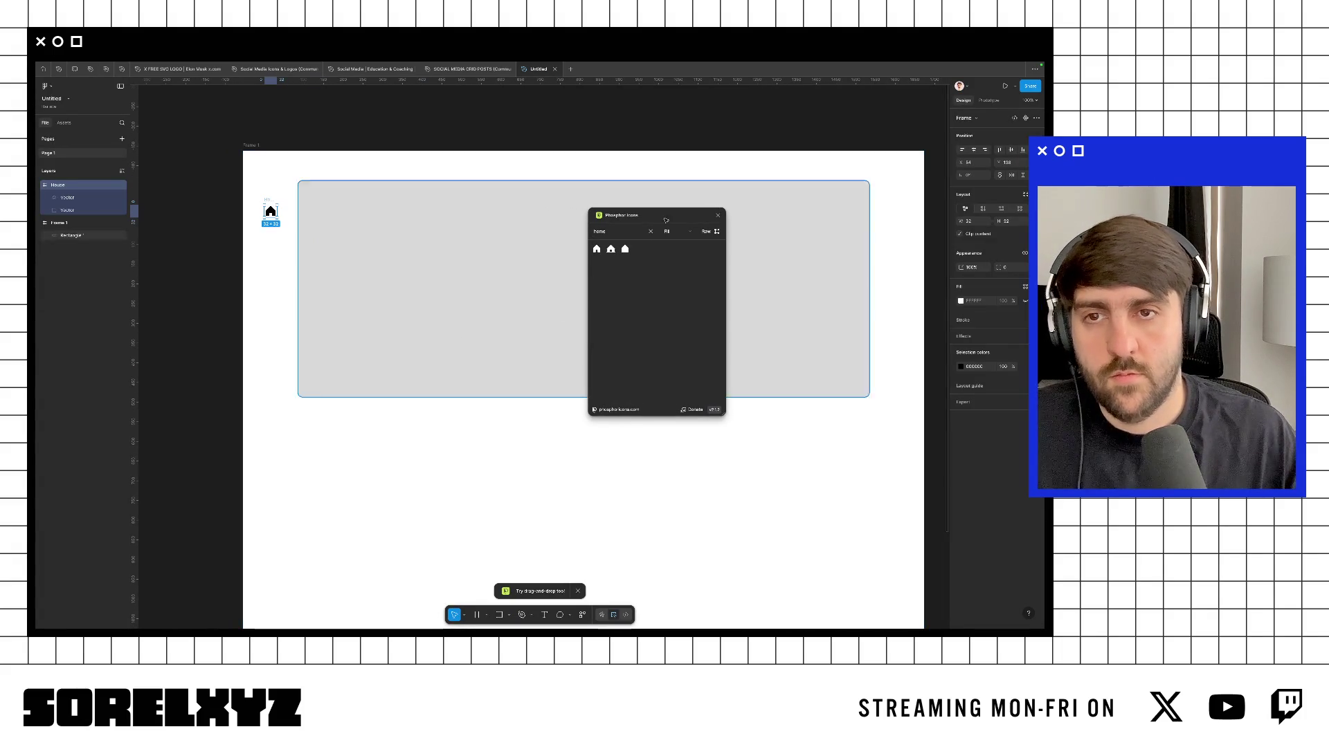
type("24")
key("Return")
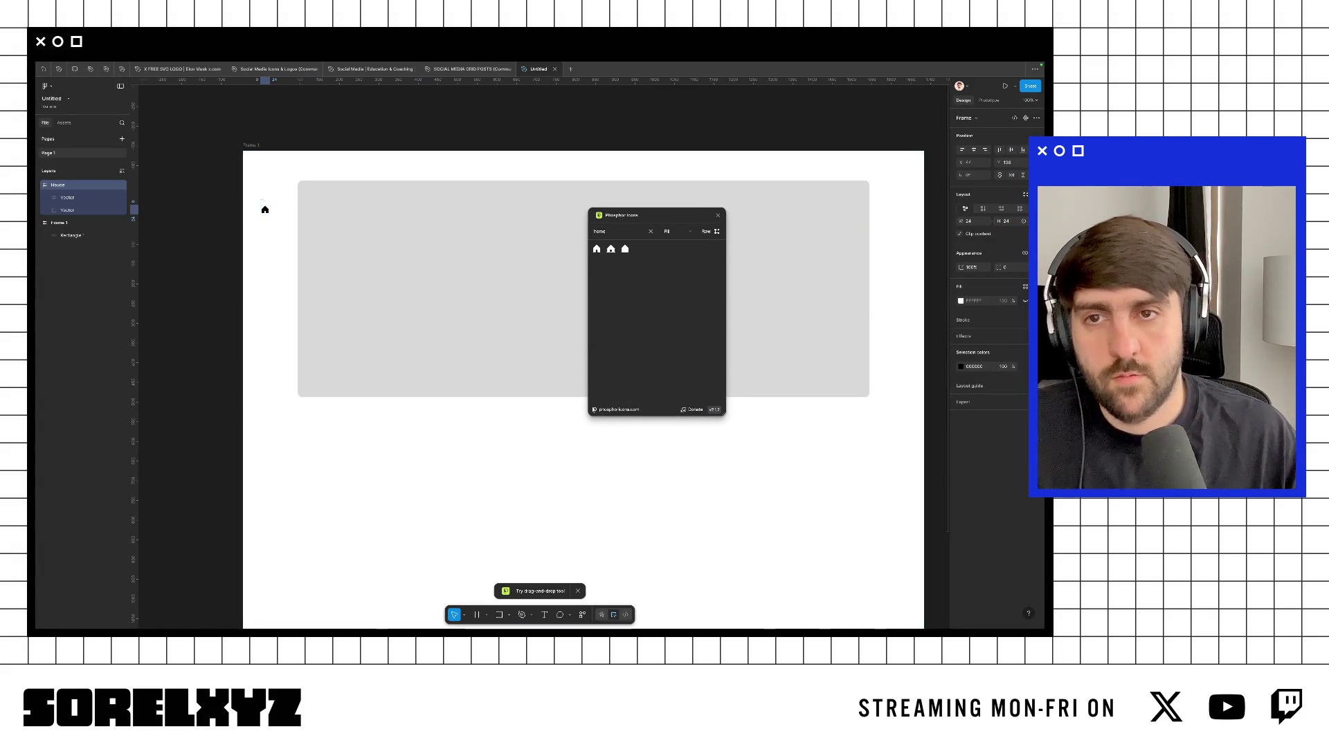
key("Delete")
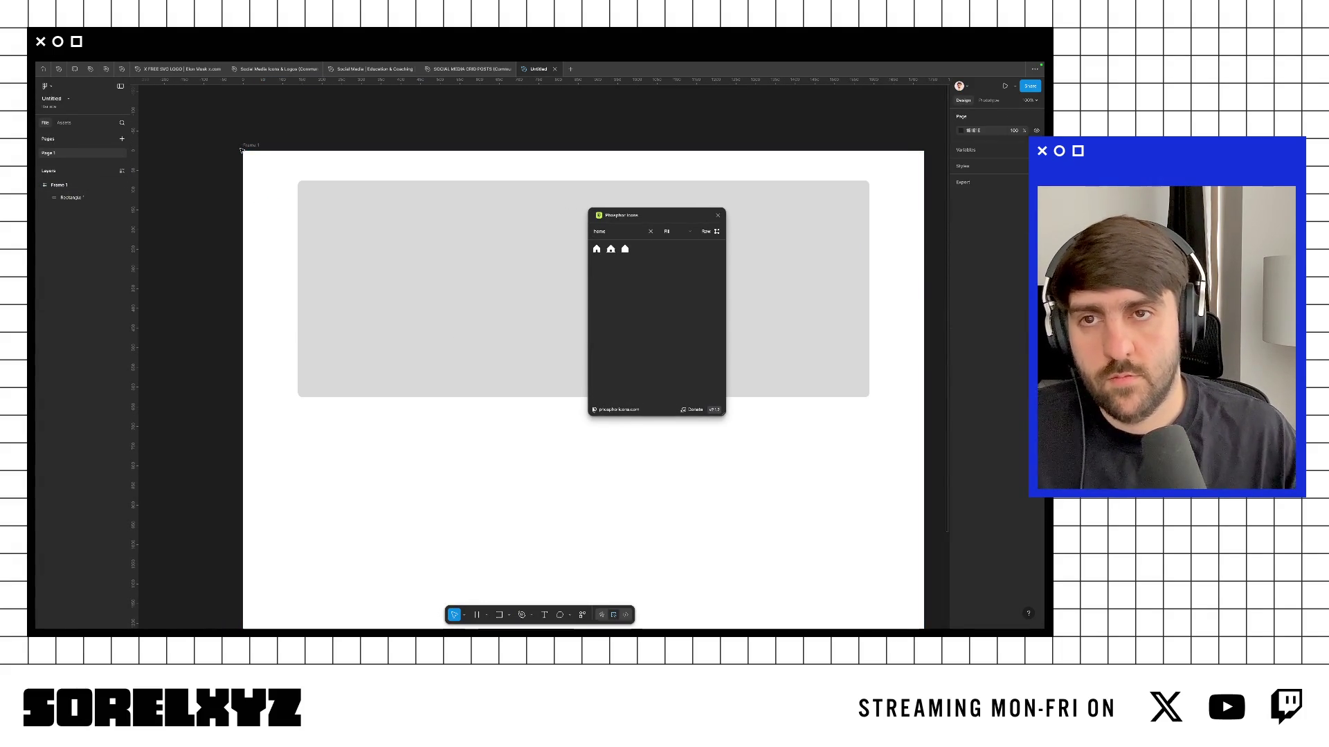
key("ctrl+z")
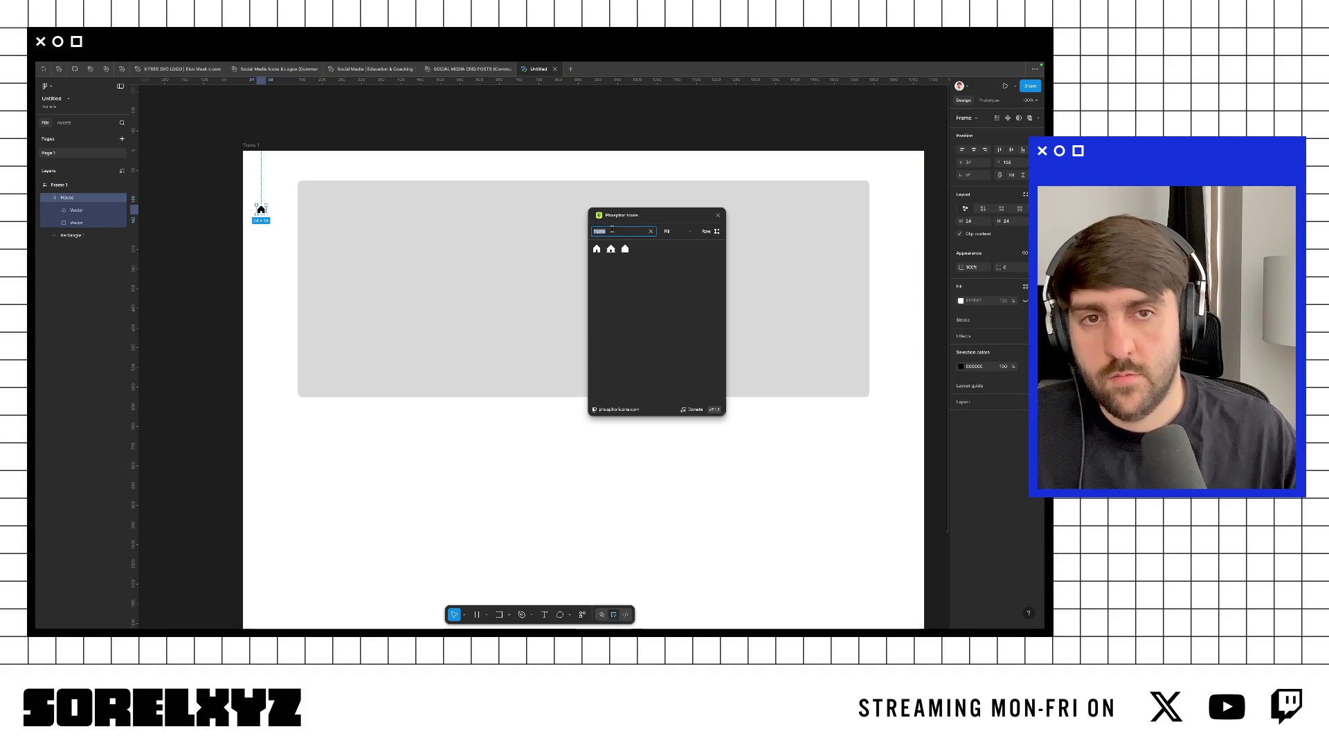
Step: Switch the icon weight to Bold and place a Monitor icon at the frame's left edge
key("super+Tab")
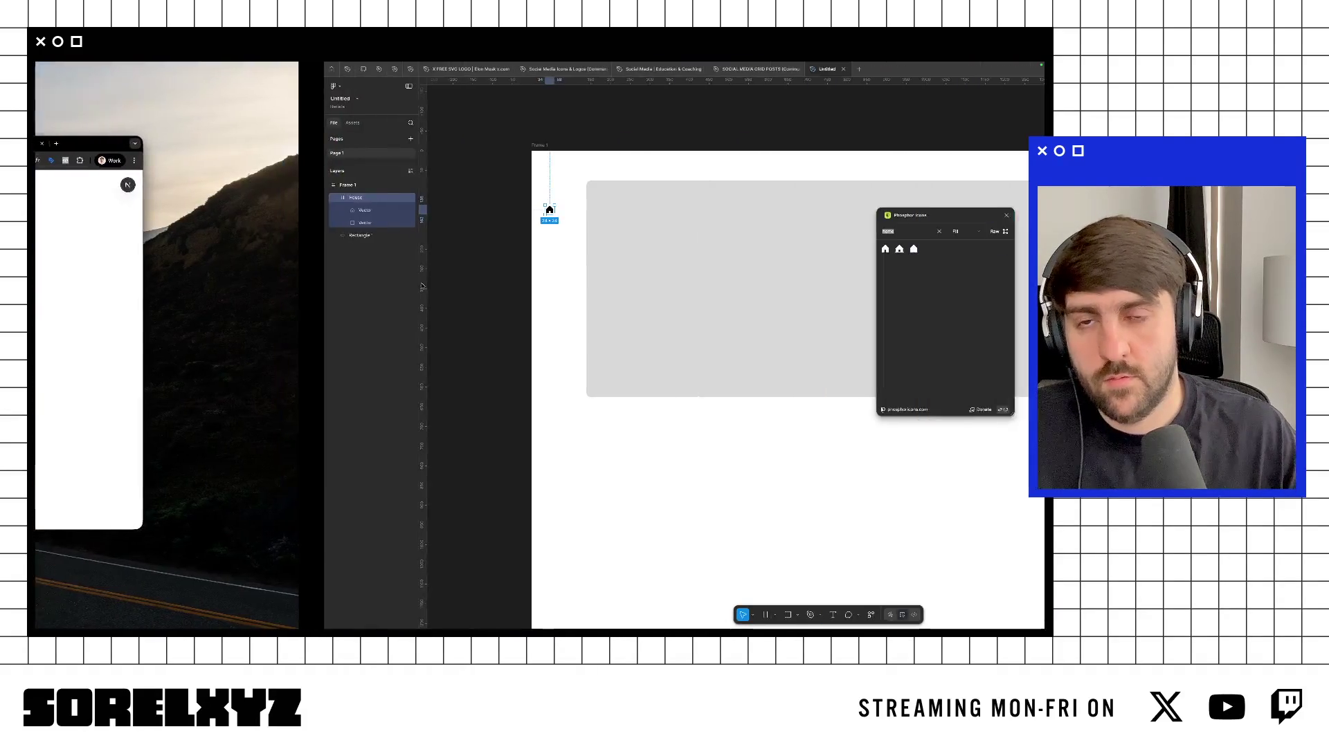
type("reen")
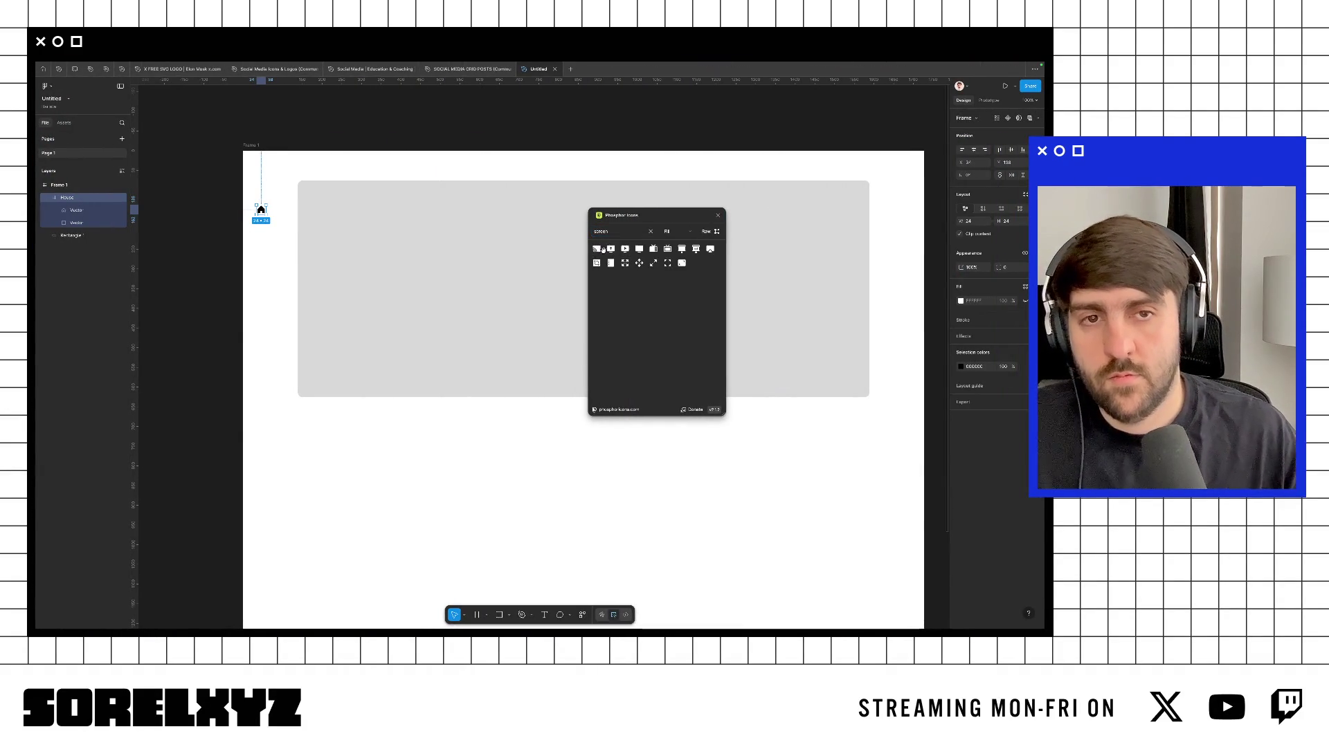
left_click(673, 232)
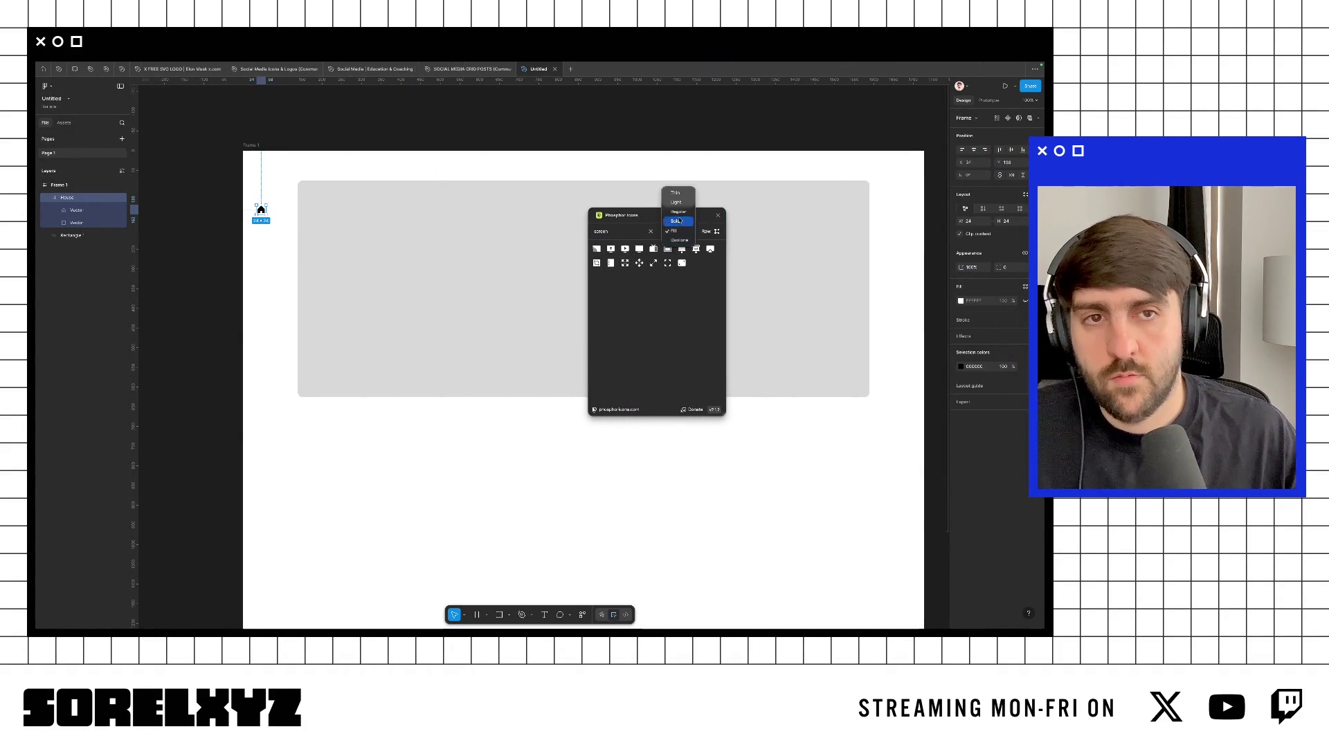
left_click(678, 221)
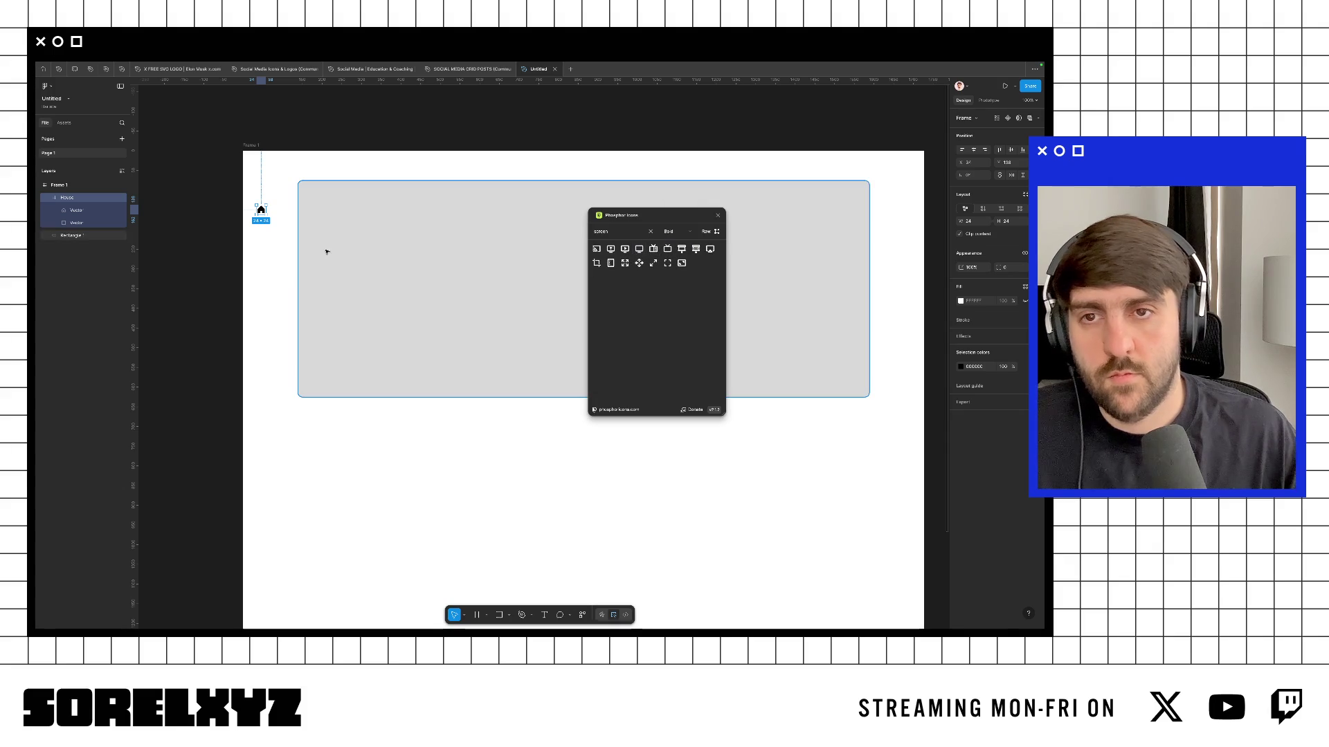
scroll(505, 313, "up", 1)
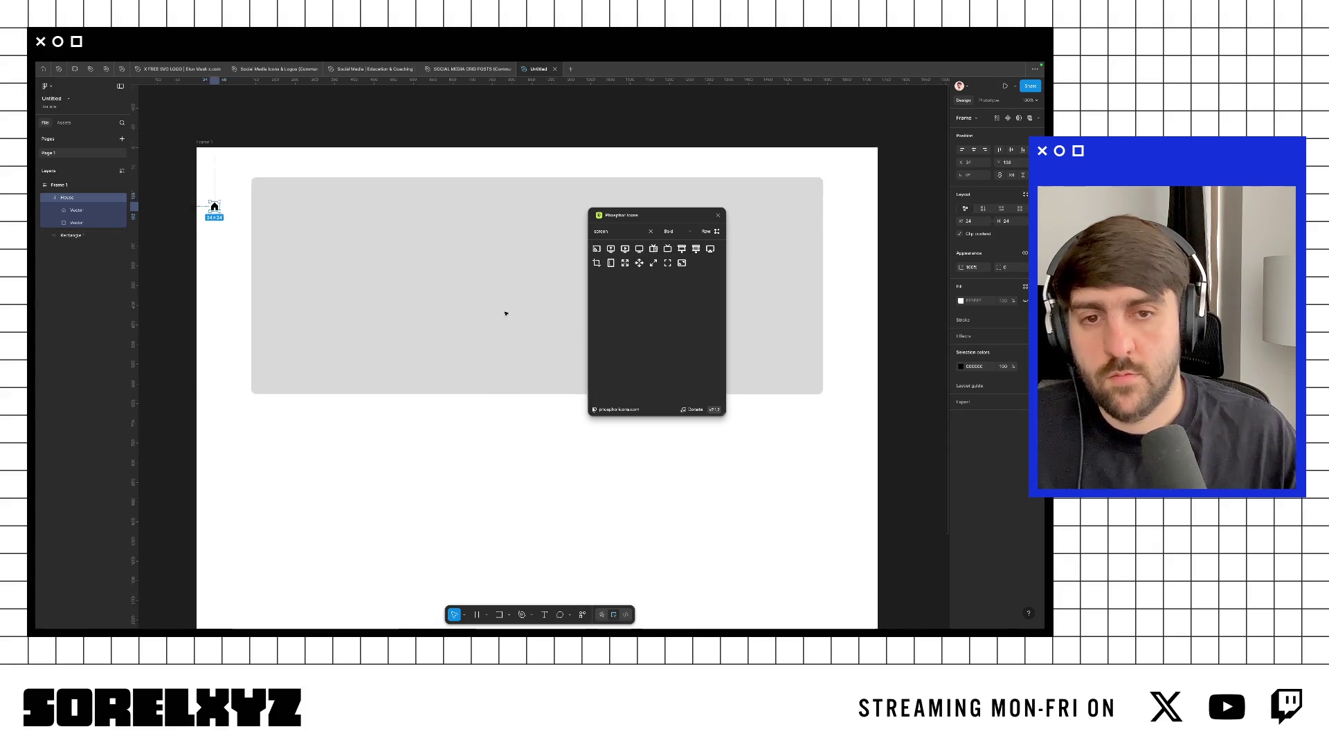
left_click(505, 313)
left_click(635, 237)
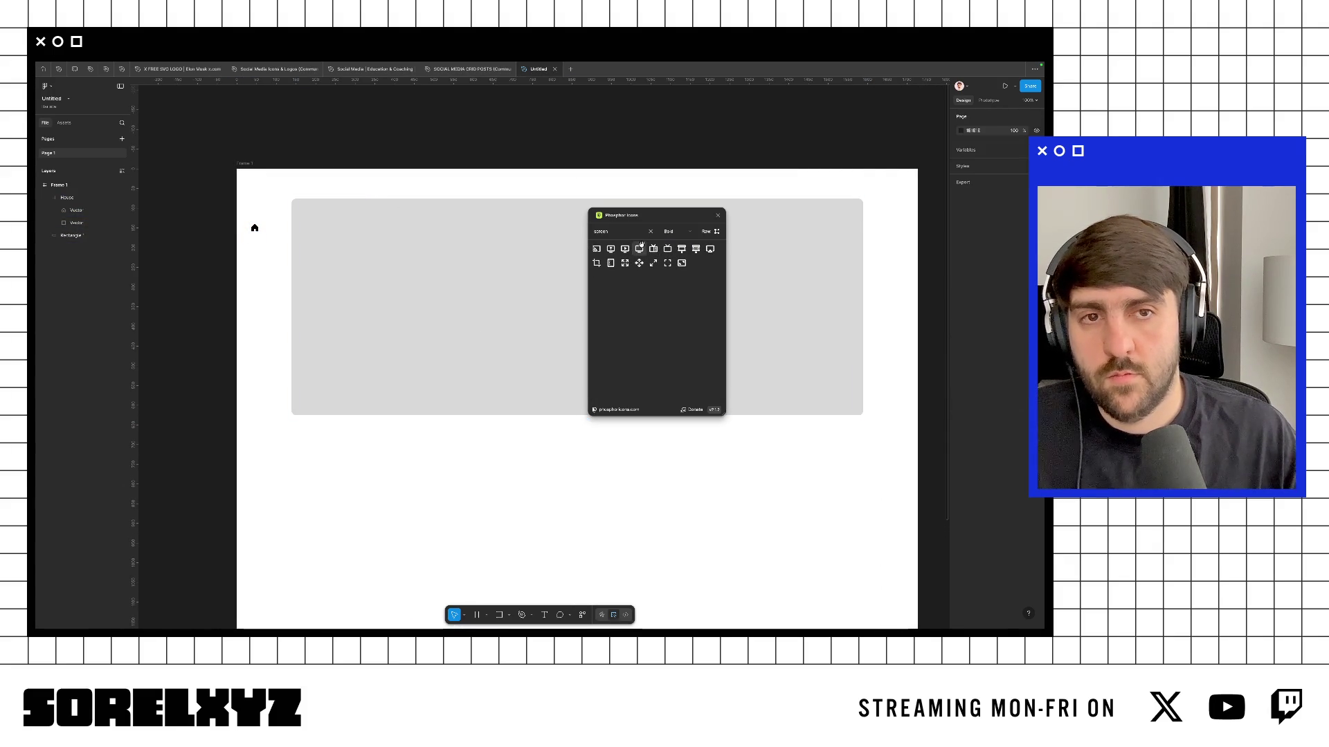
mouse_move(639, 249)
left_mouse_down()
mouse_move(543, 356)
mouse_move(237, 265)
mouse_move(249, 243)
left_mouse_up()
Step: Search 'deck' and insert the CardsThree icon beside the monitor
left_click(599, 230)
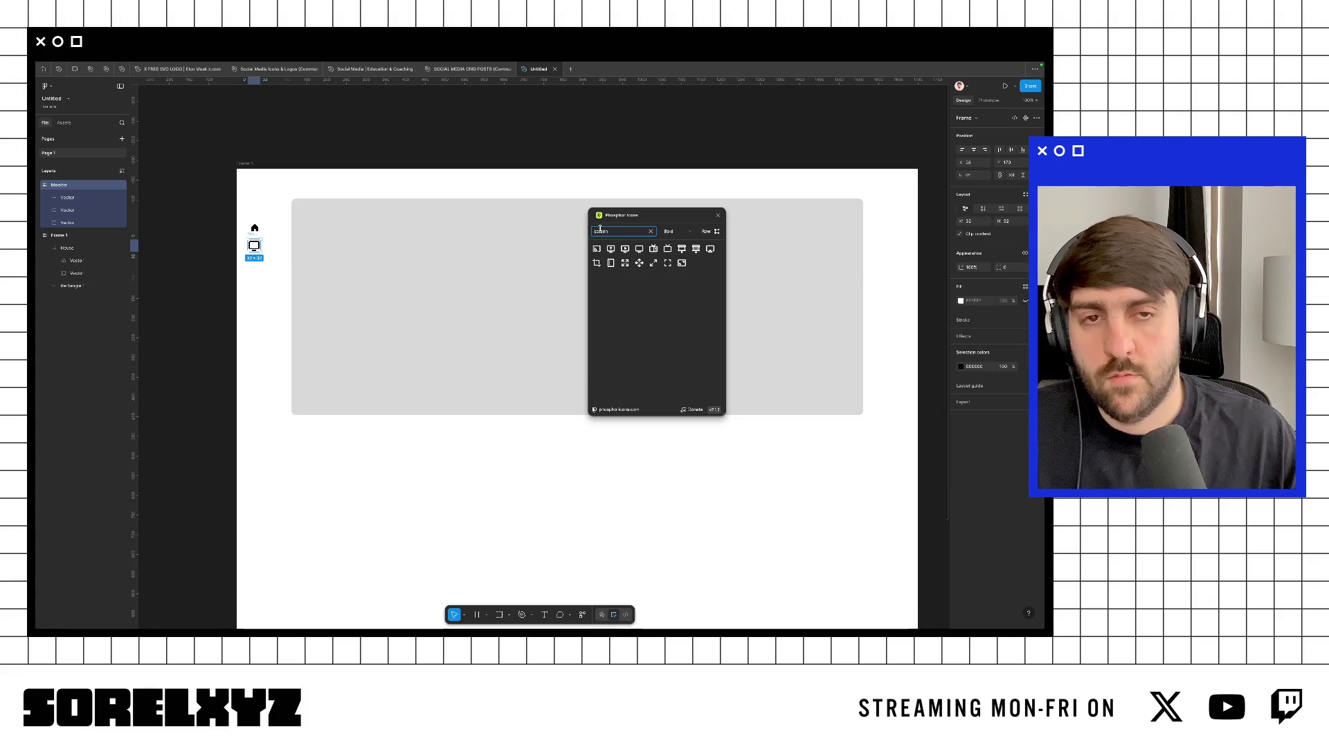
type("deck")
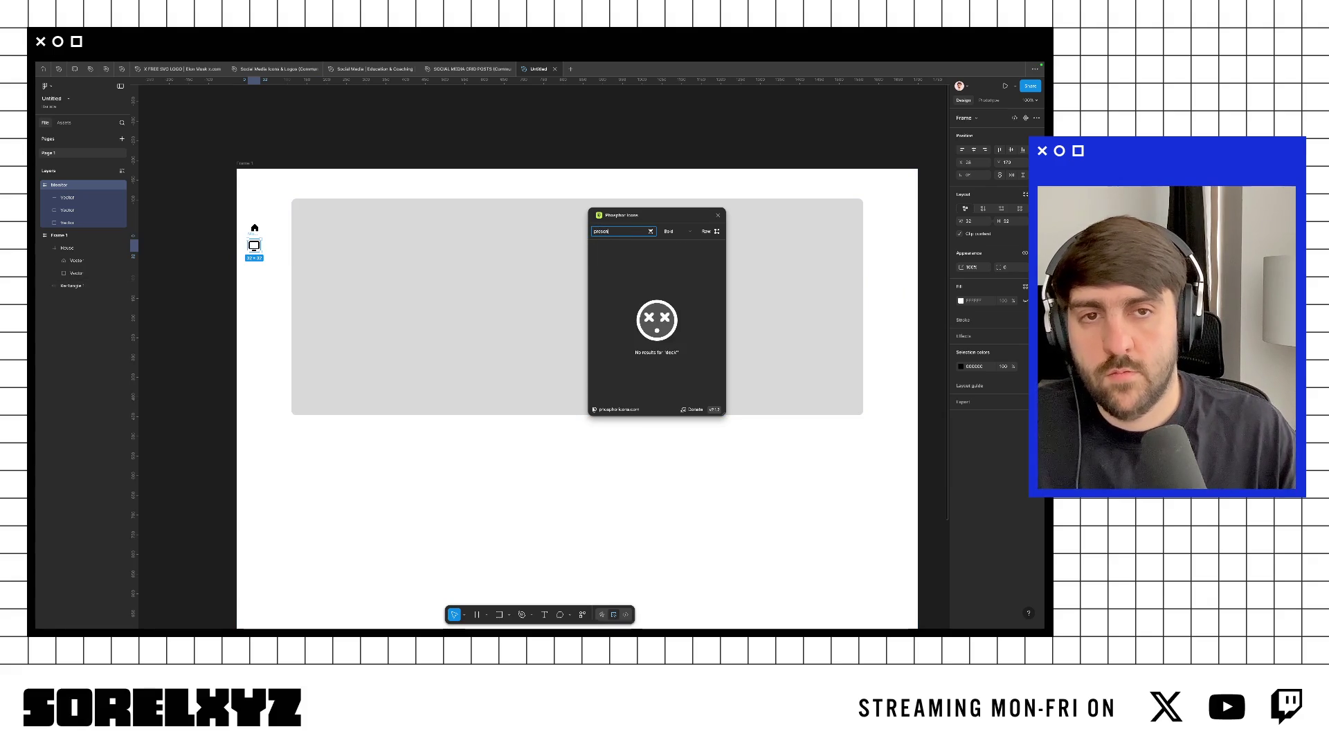
key("ctrl+Right")
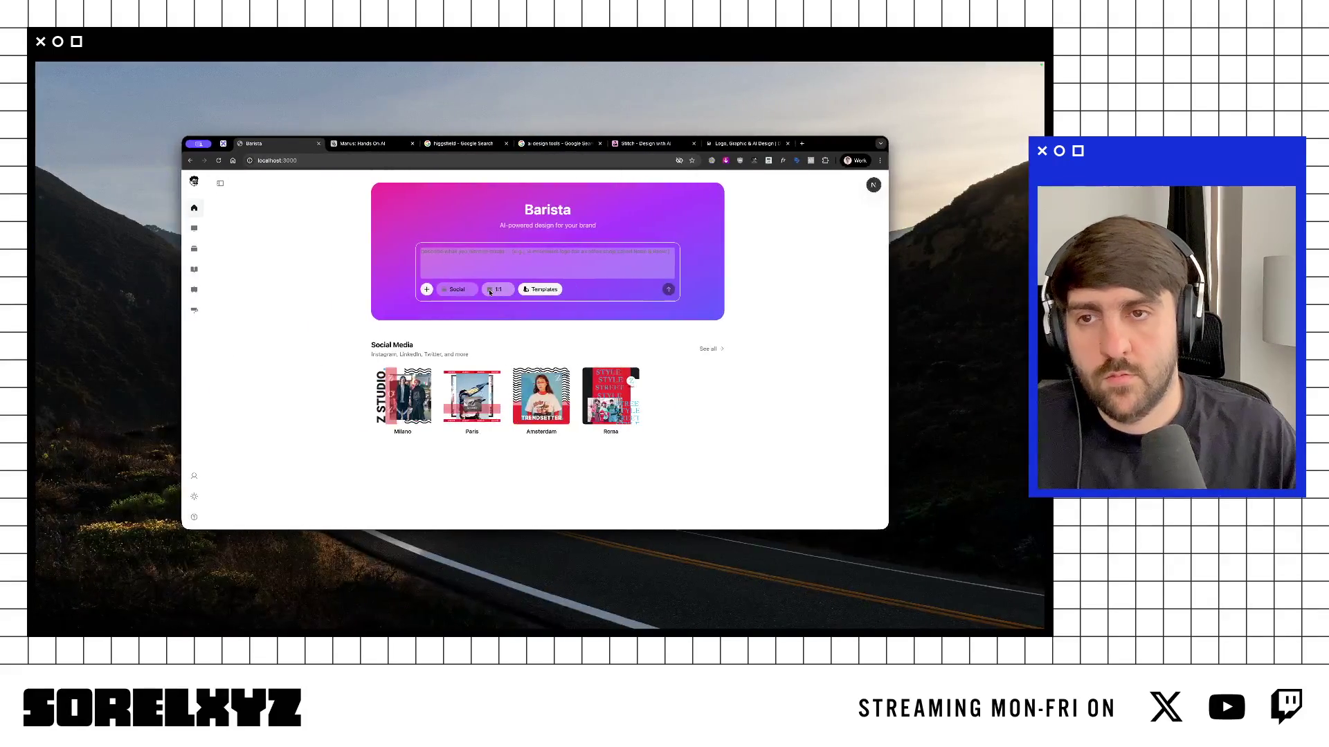
key("ctrl+Left")
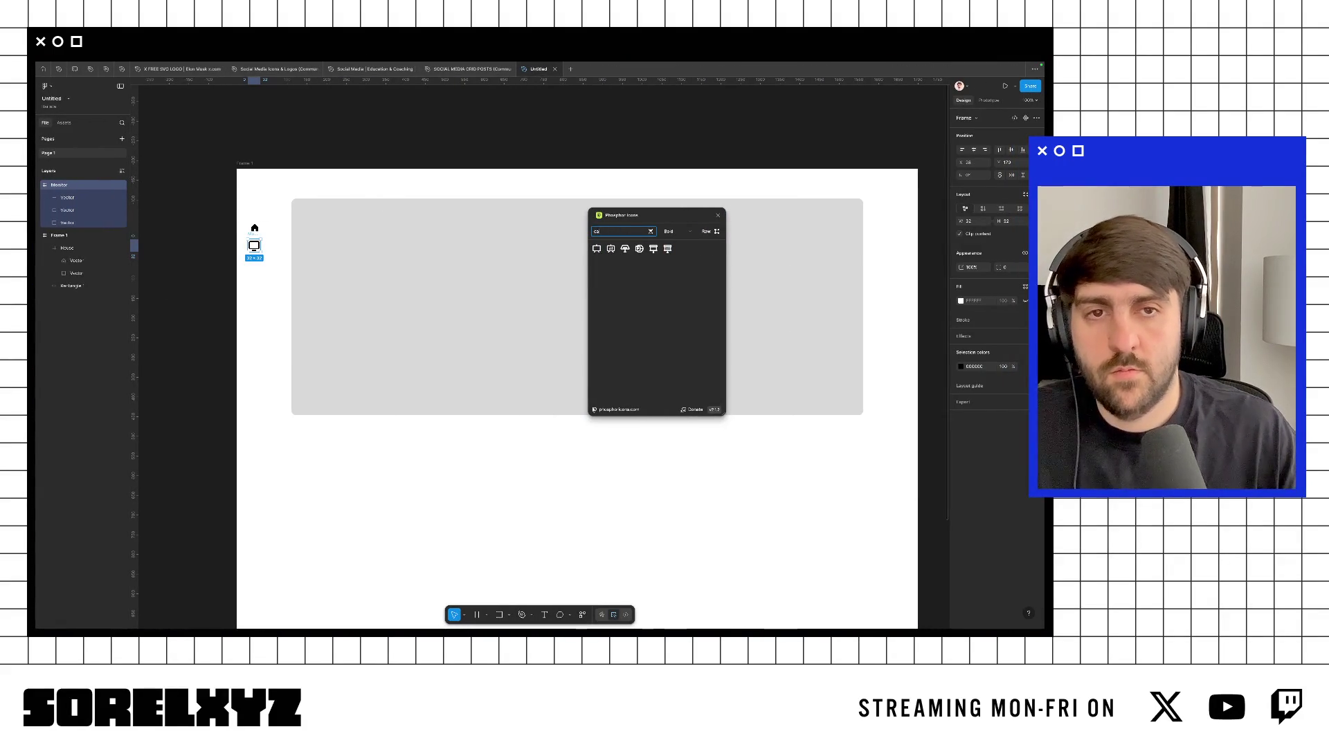
left_click(610, 249)
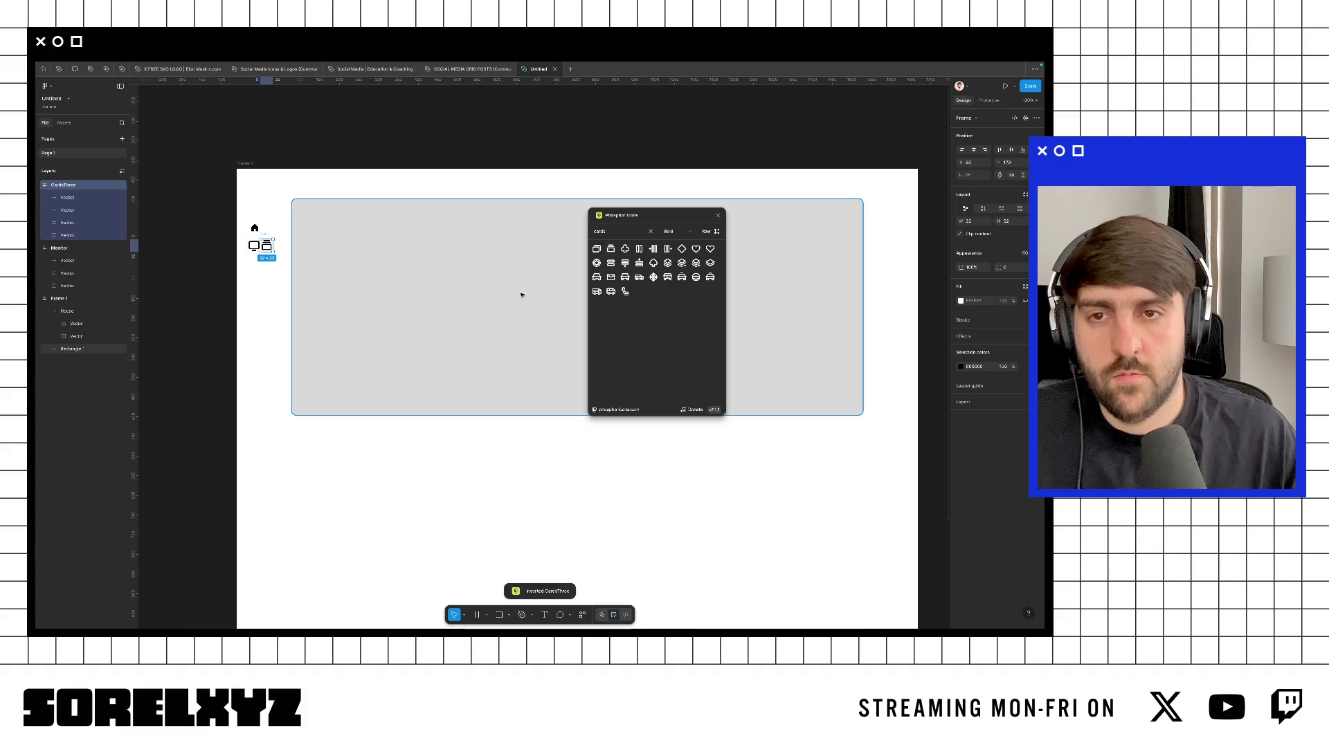
key("ctrl+Right")
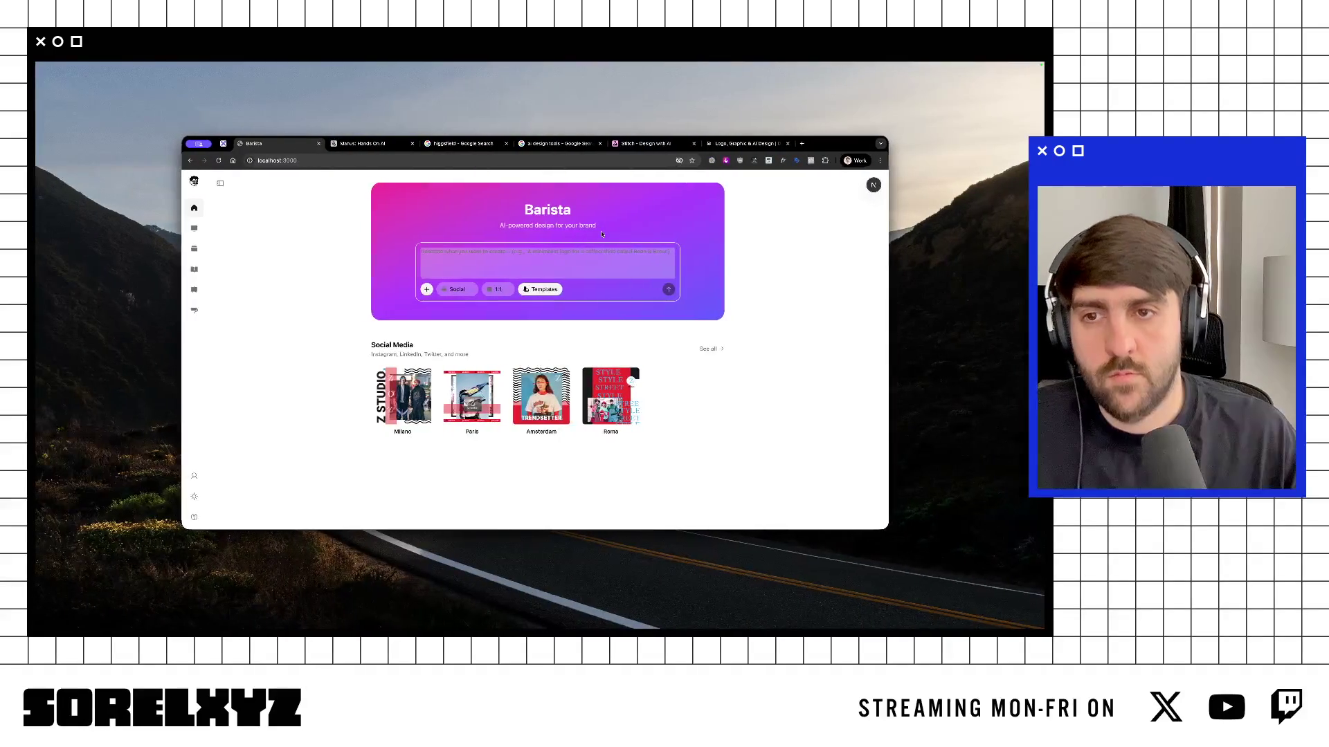
key("ctrl+Left")
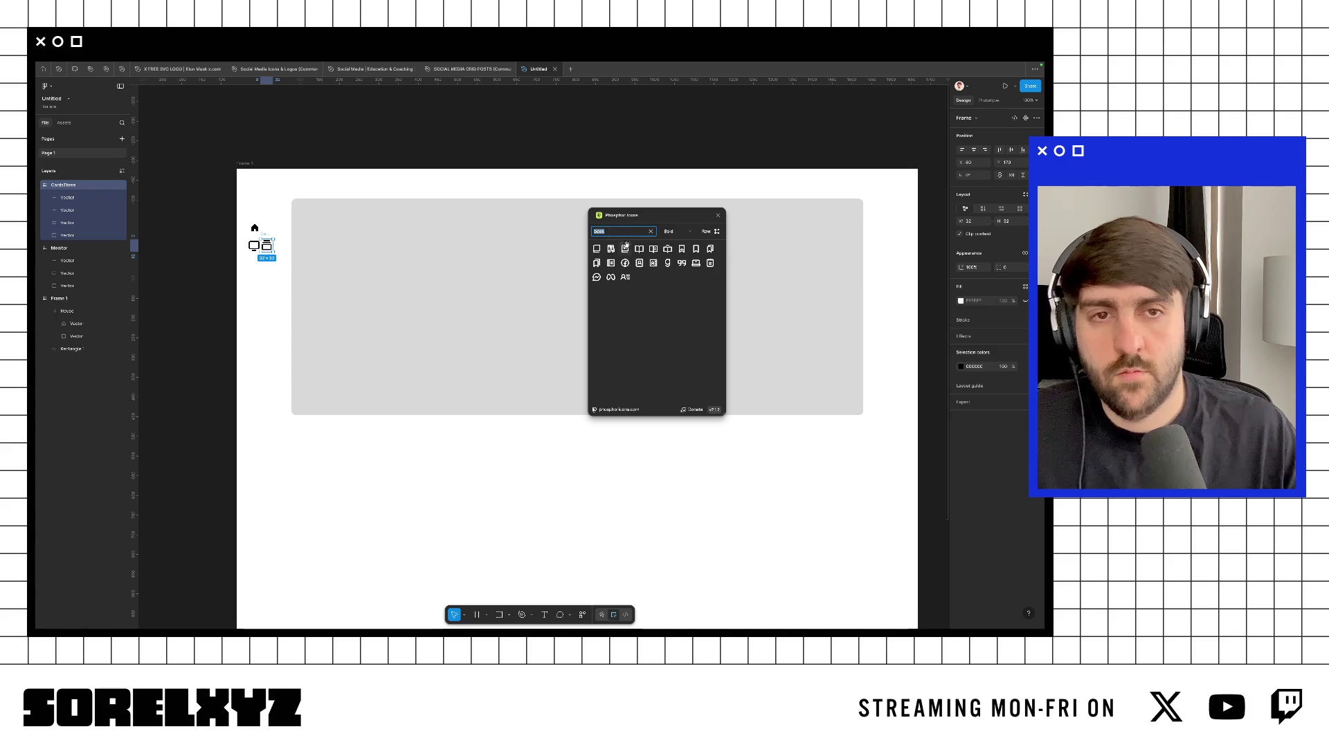
Step: Add the BookOpen and Presentation icons, then select the icons with the grey rectangle
left_click(639, 248)
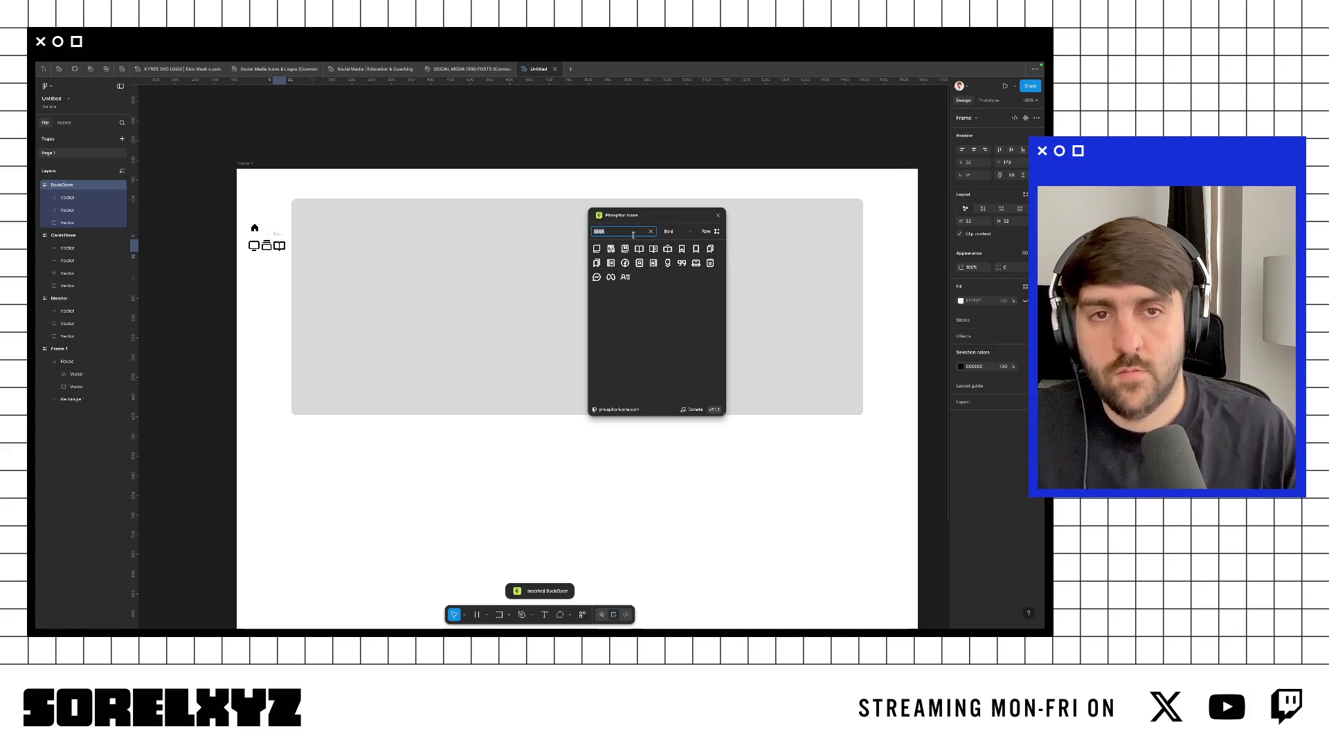
type("presentation")
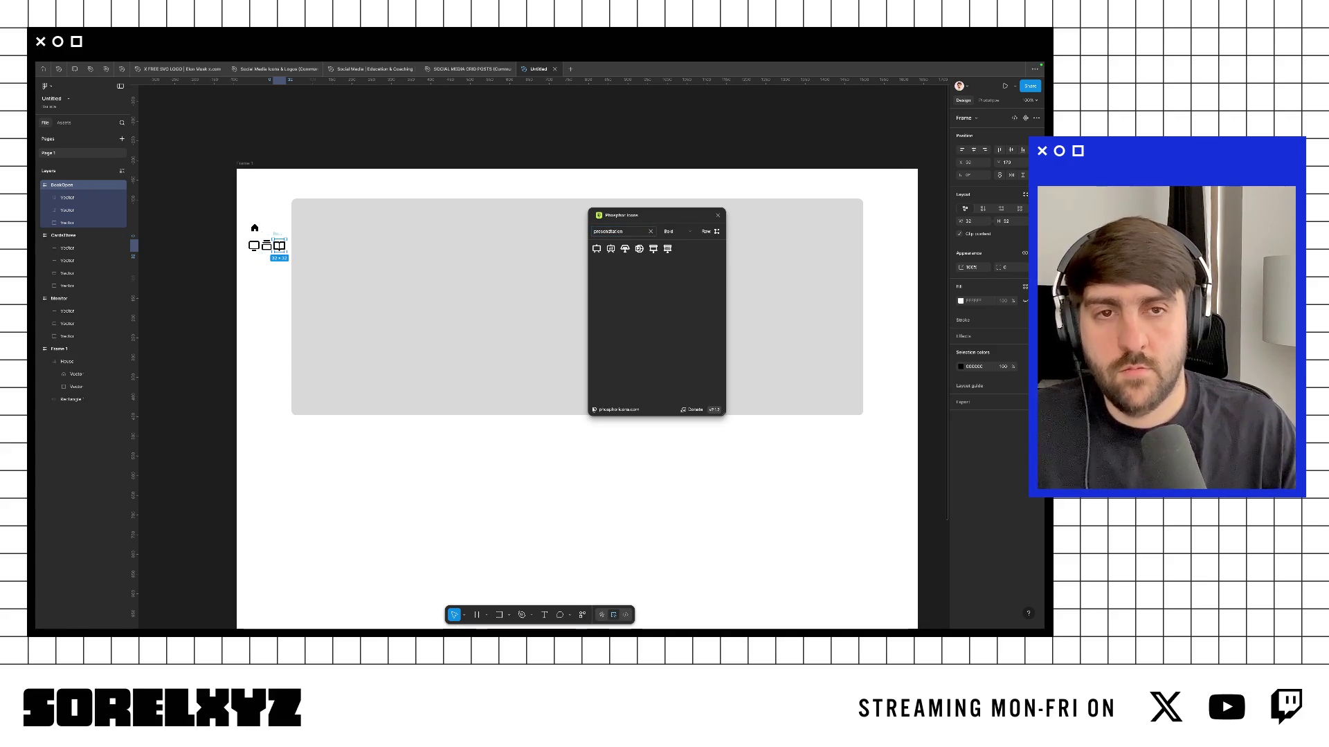
type("ro")
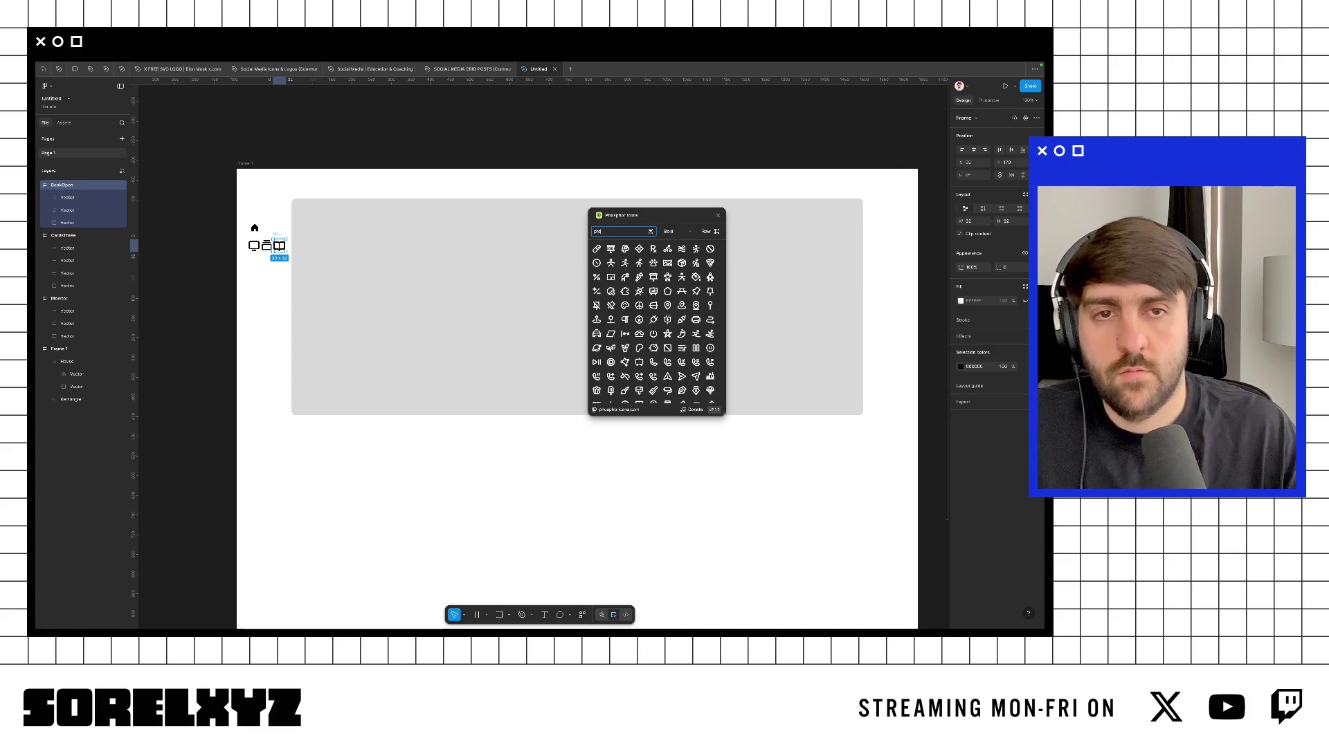
type("on")
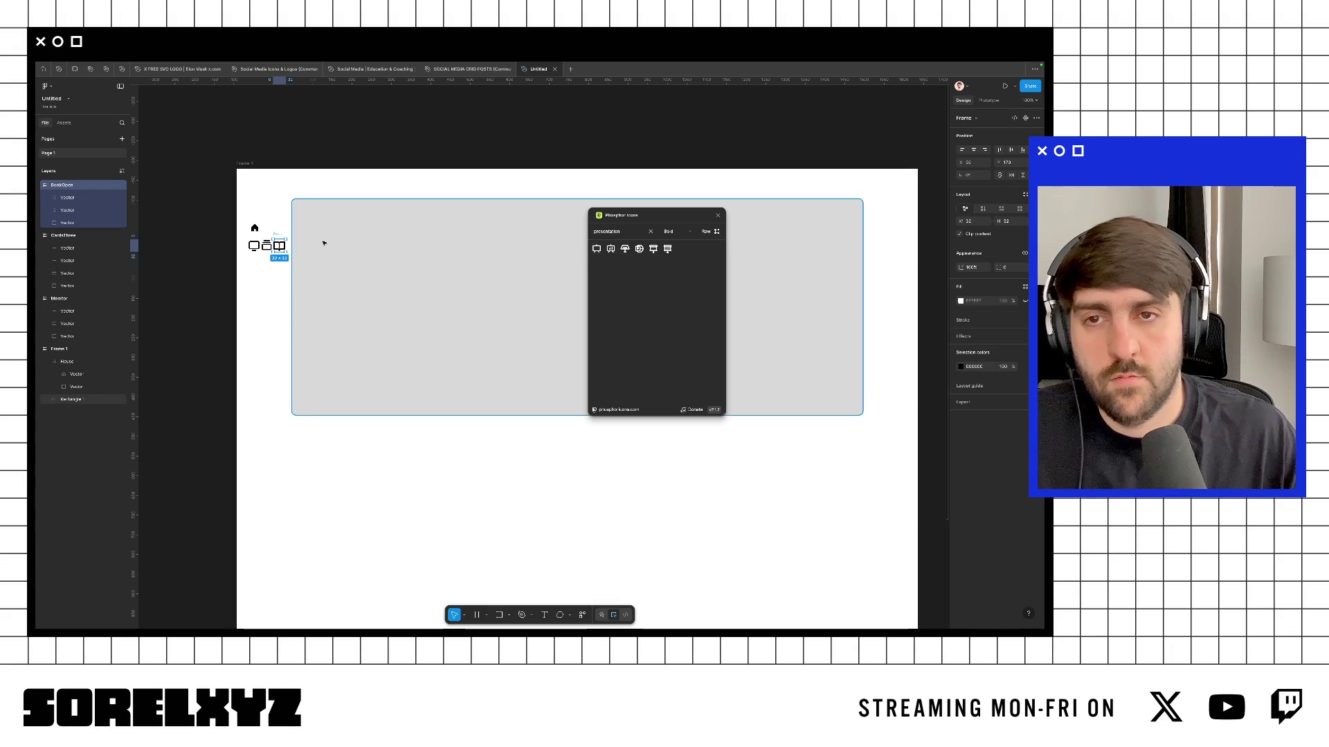
left_click(596, 249)
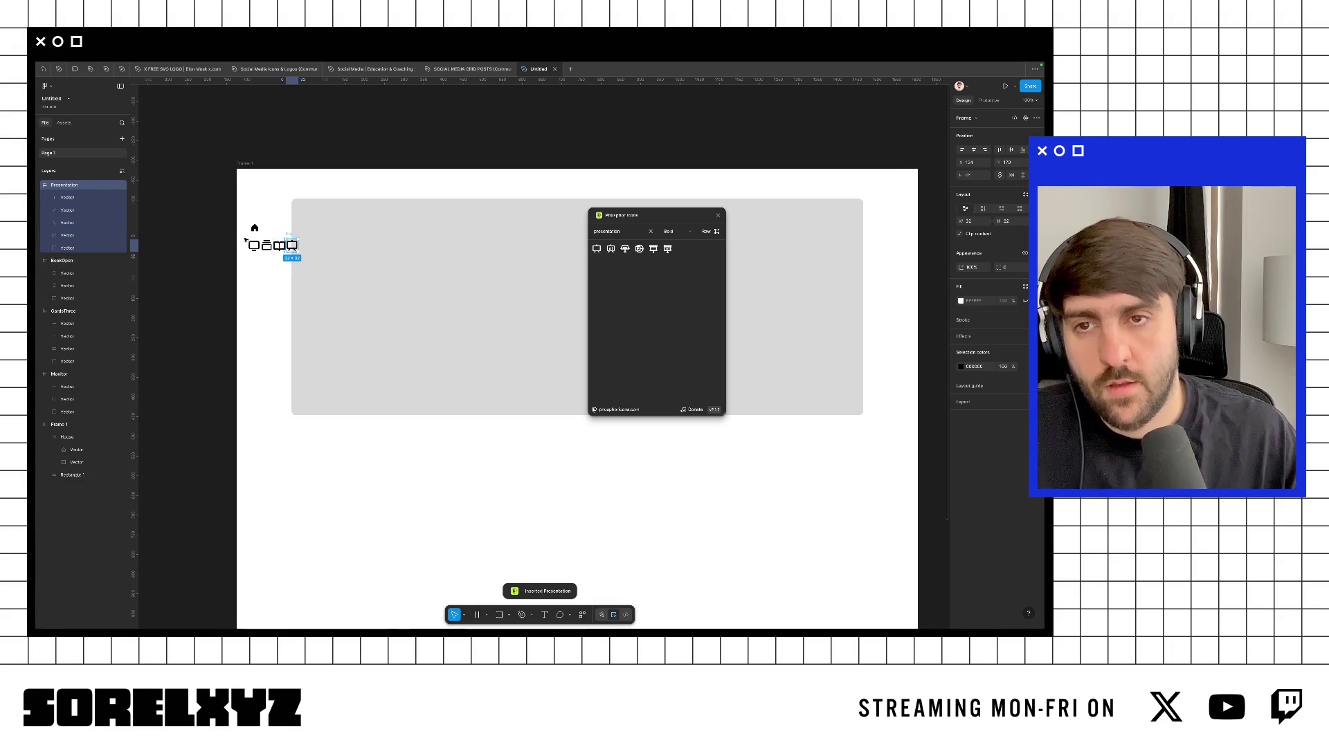
mouse_move(243, 237)
left_mouse_down()
mouse_move(320, 255)
mouse_move(278, 257)
mouse_move(278, 285)
mouse_move(263, 264)
mouse_move(254, 276)
left_mouse_up()
Step: Stack the icons into a vertical column and resize them to 22 × 22
left_click(283, 229)
left_click(279, 246, "shift")
left_click(267, 246, "shift")
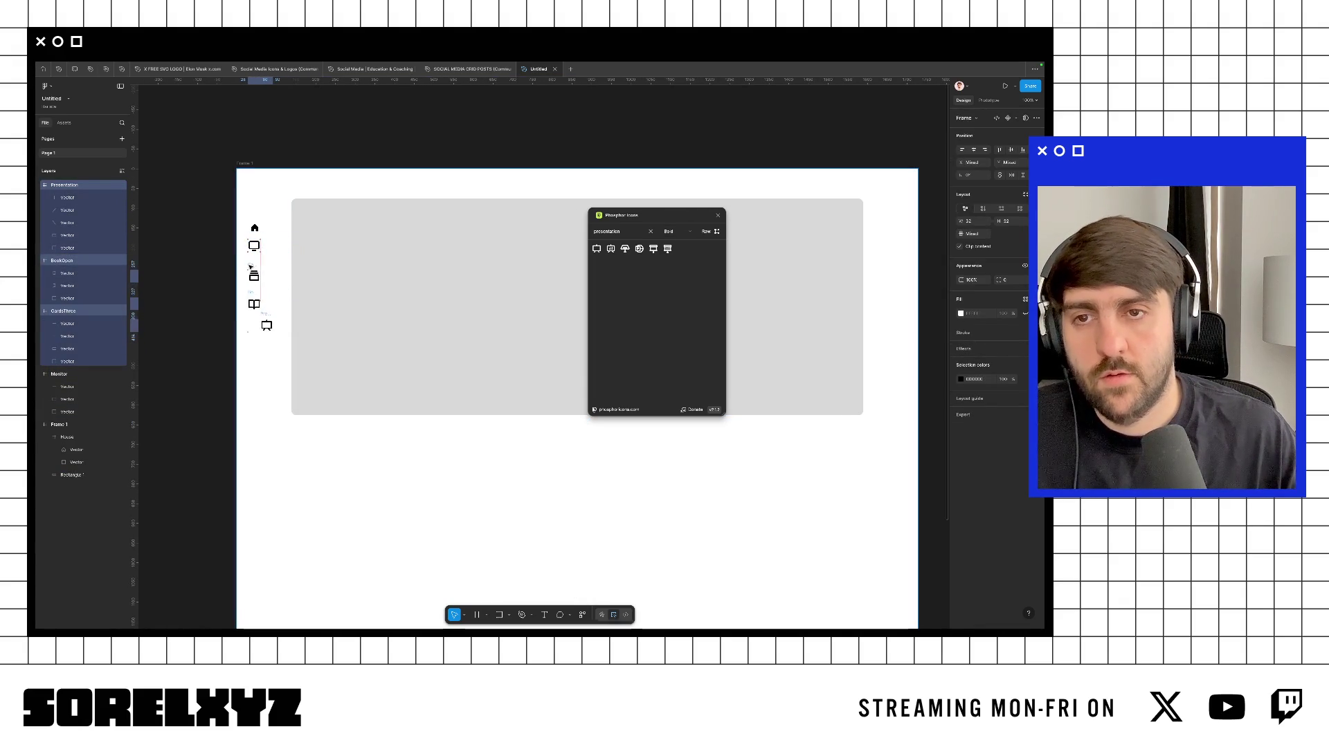
left_click_drag(250, 209, 281, 380)
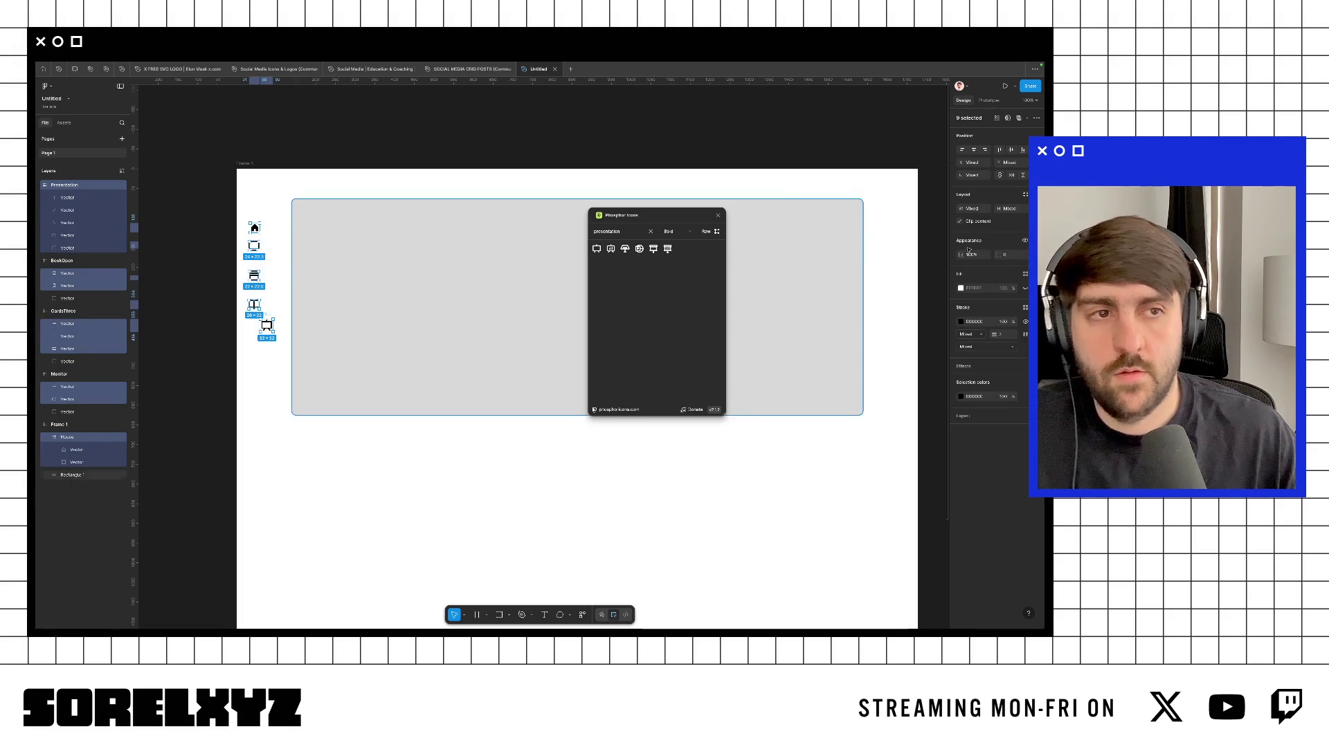
left_click(1008, 208)
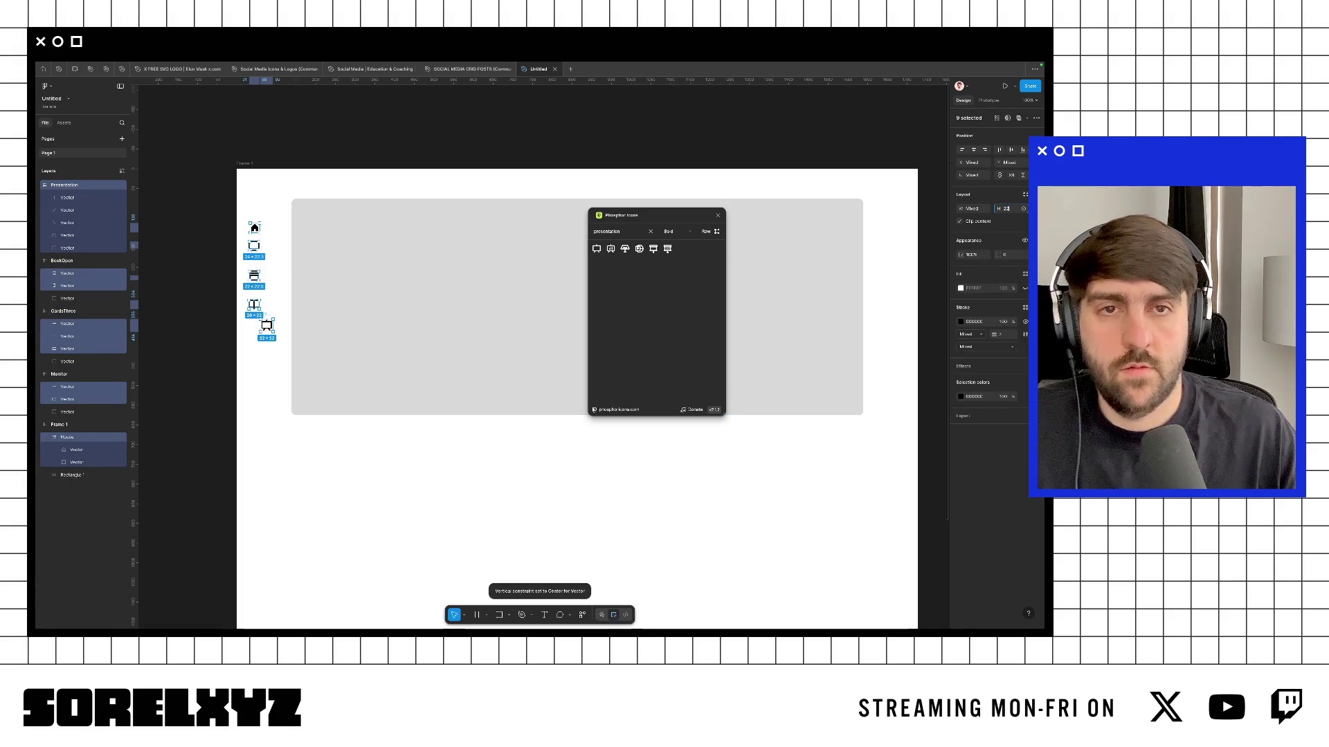
key("Escape")
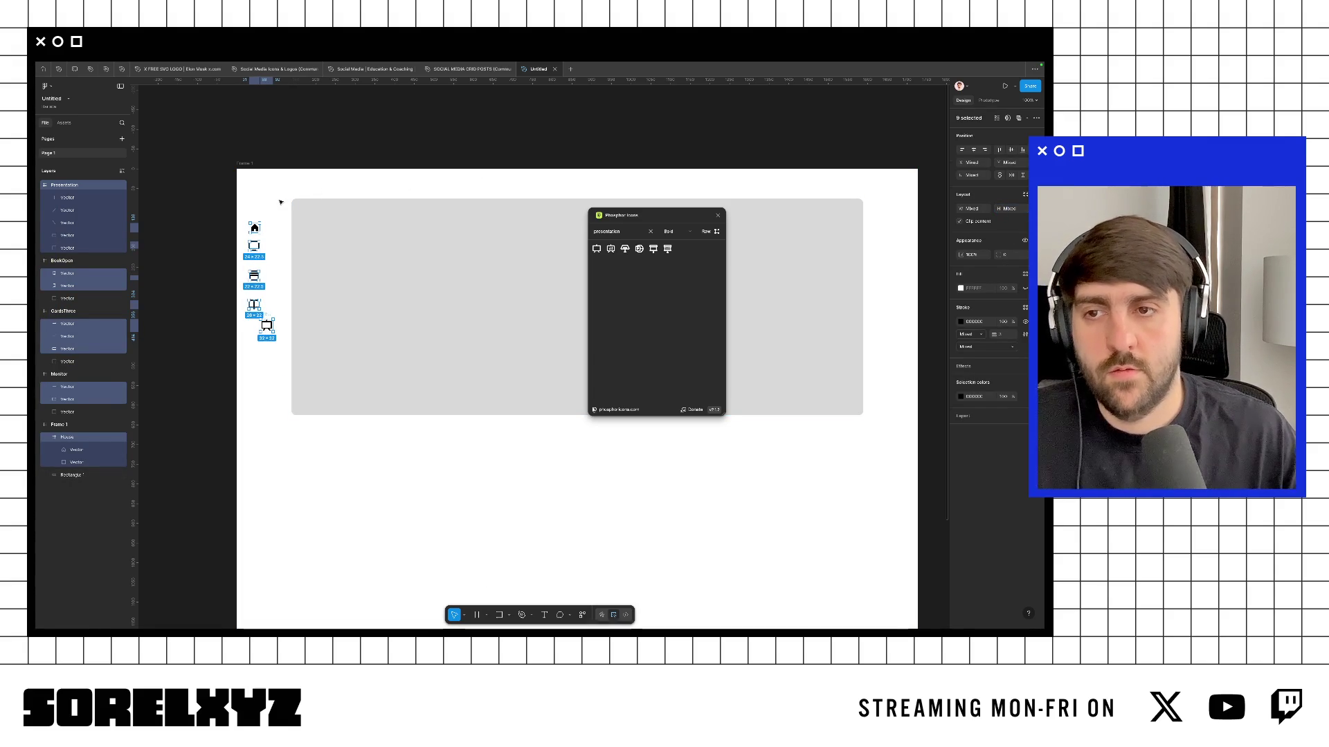
left_click_drag(240, 218, 284, 382)
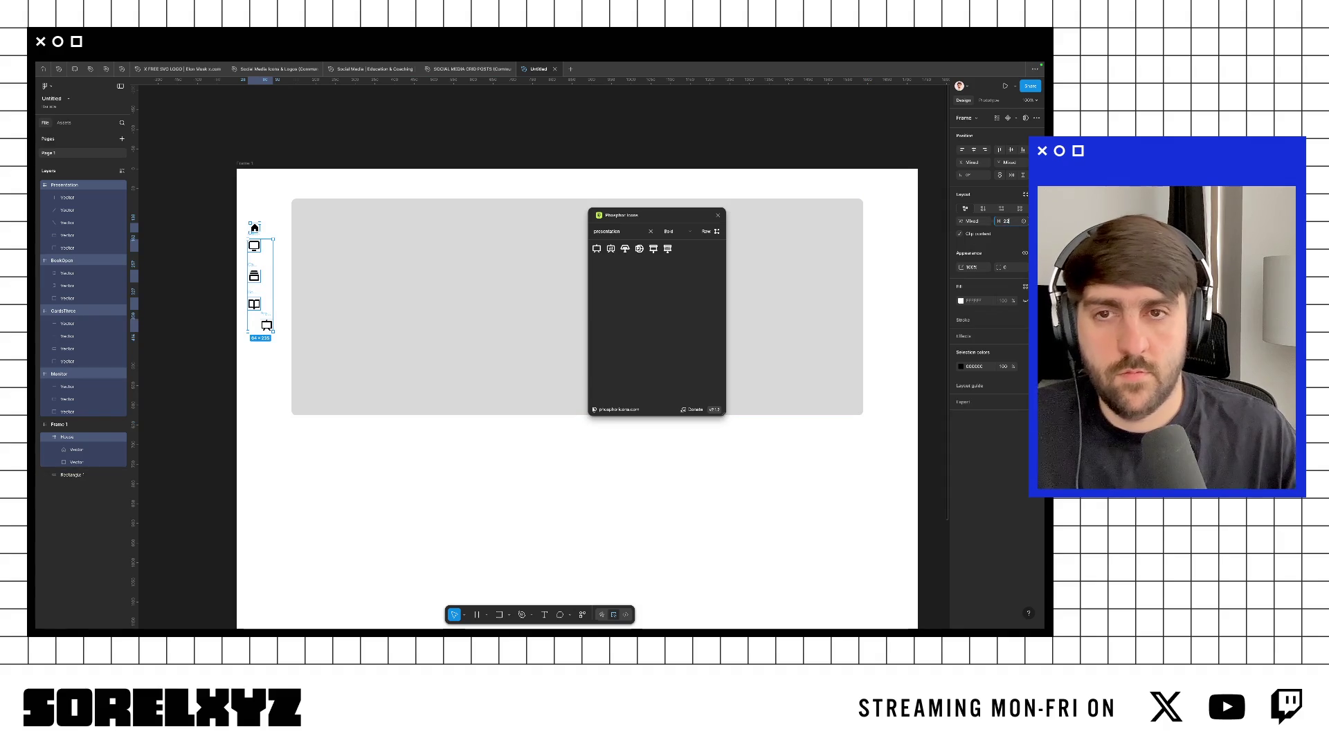
key("Return")
key("Return")
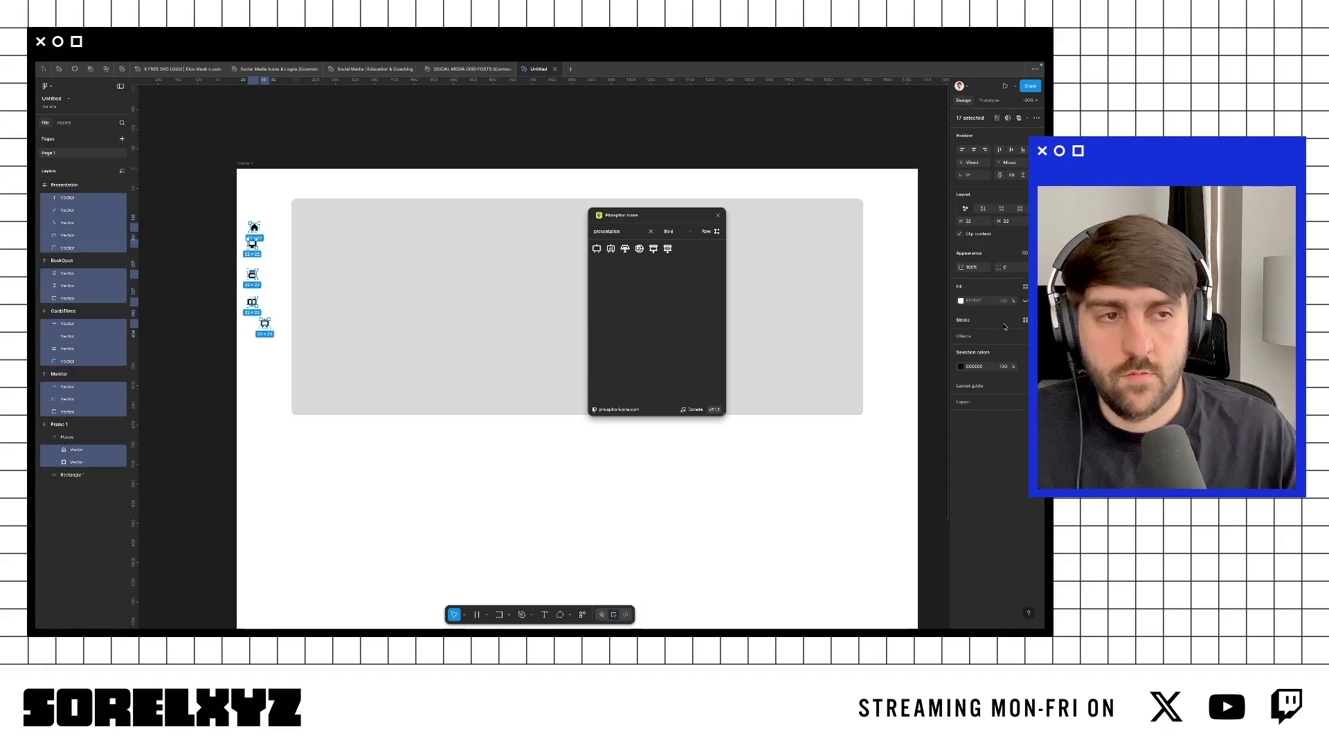
type("2")
key("Return")
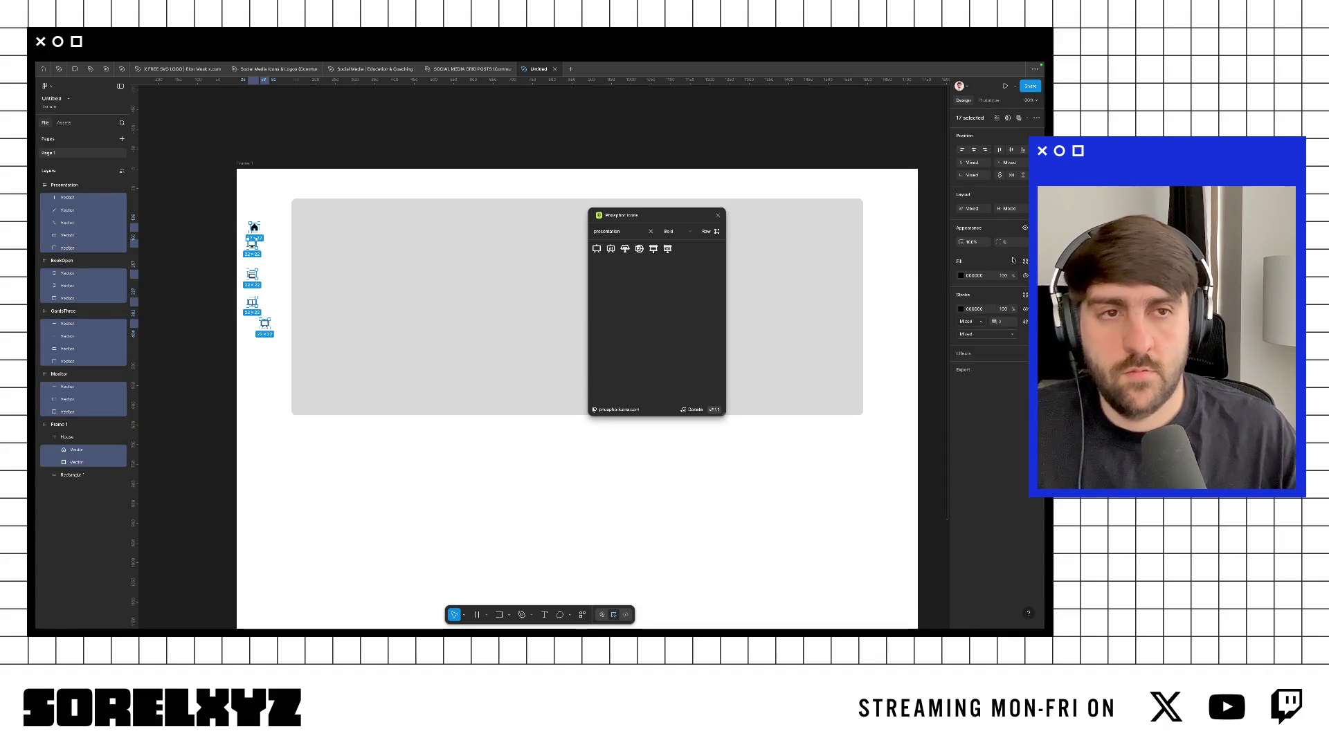
Step: Tidy the icons into an evenly spaced column and group them
left_click(1024, 151)
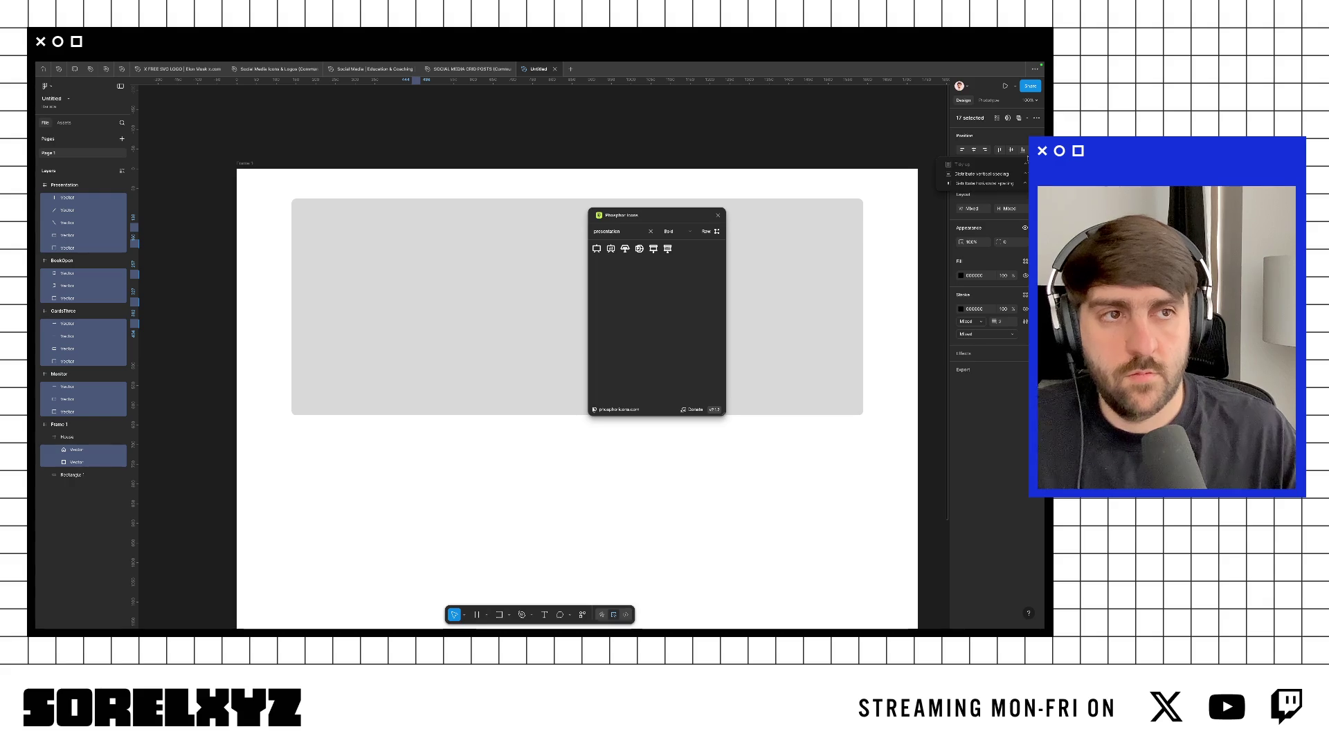
left_click(1024, 164)
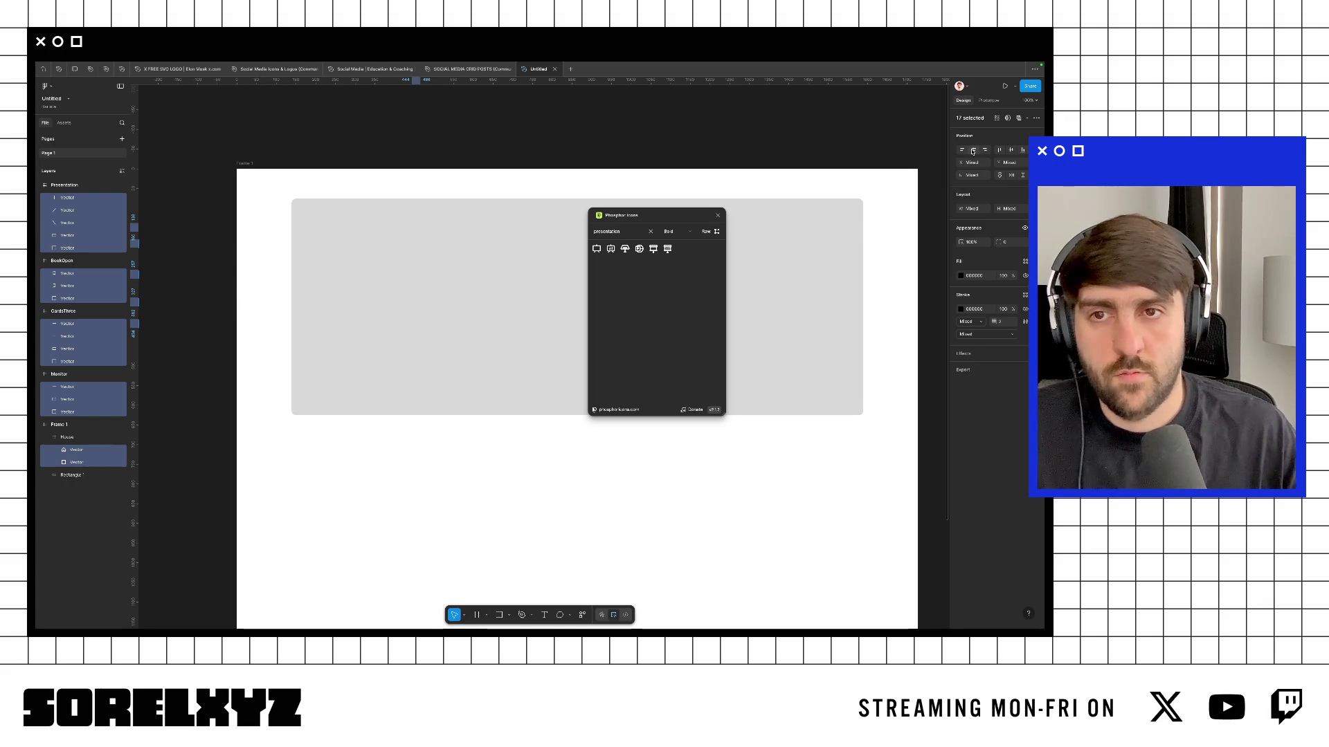
key("ctrl+g")
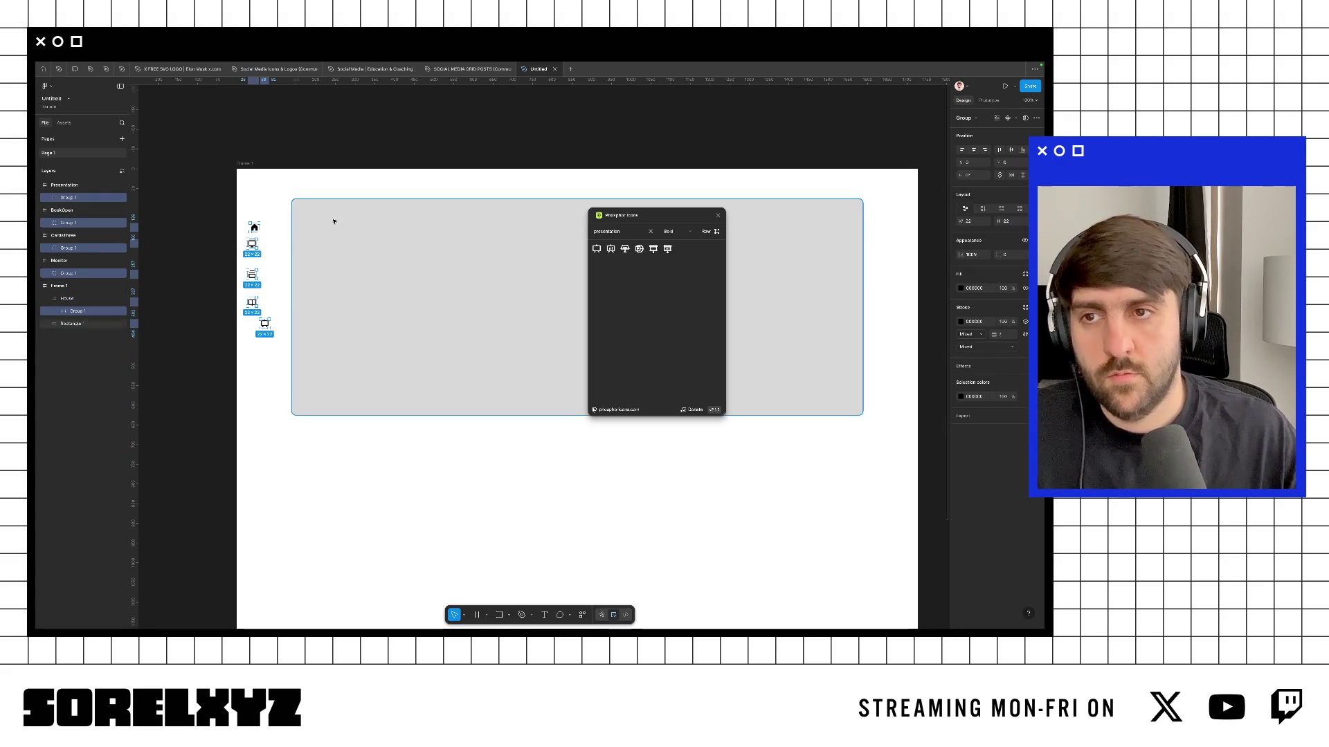
key("ctrl+z")
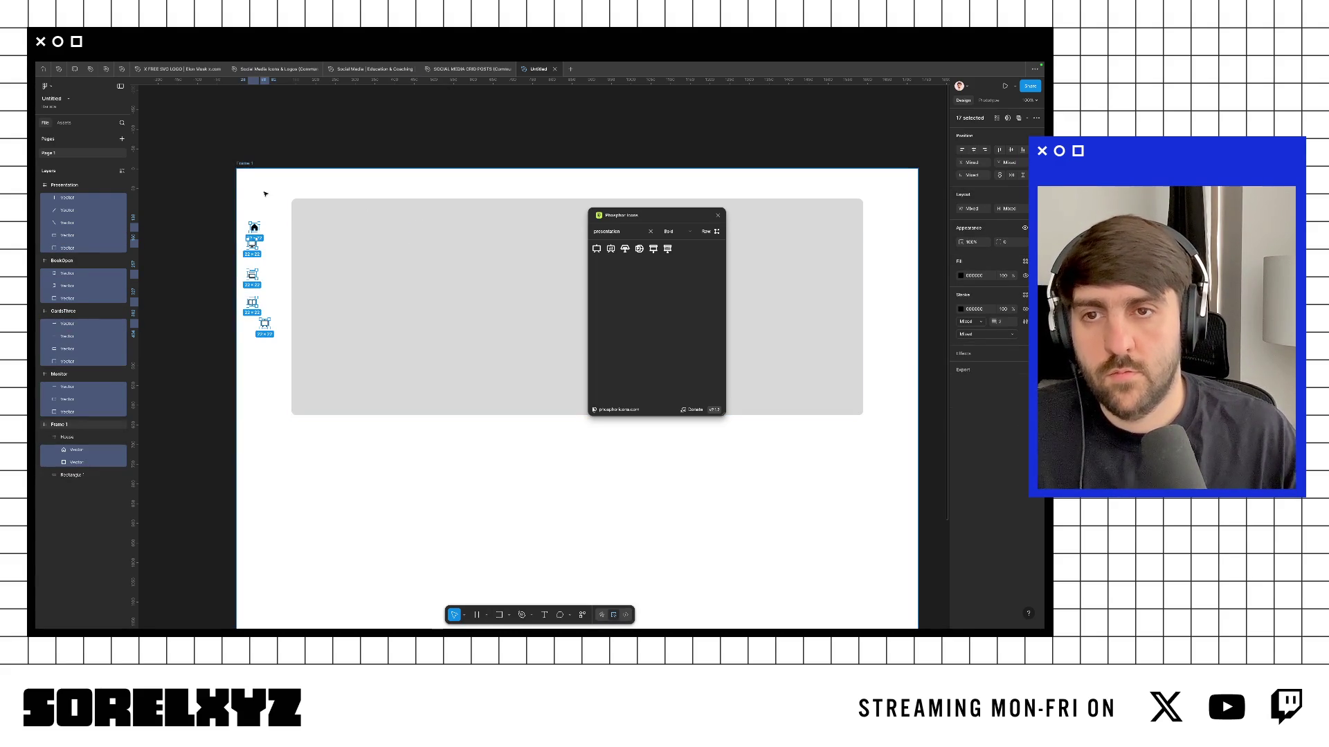
left_click_drag(246, 180, 284, 373)
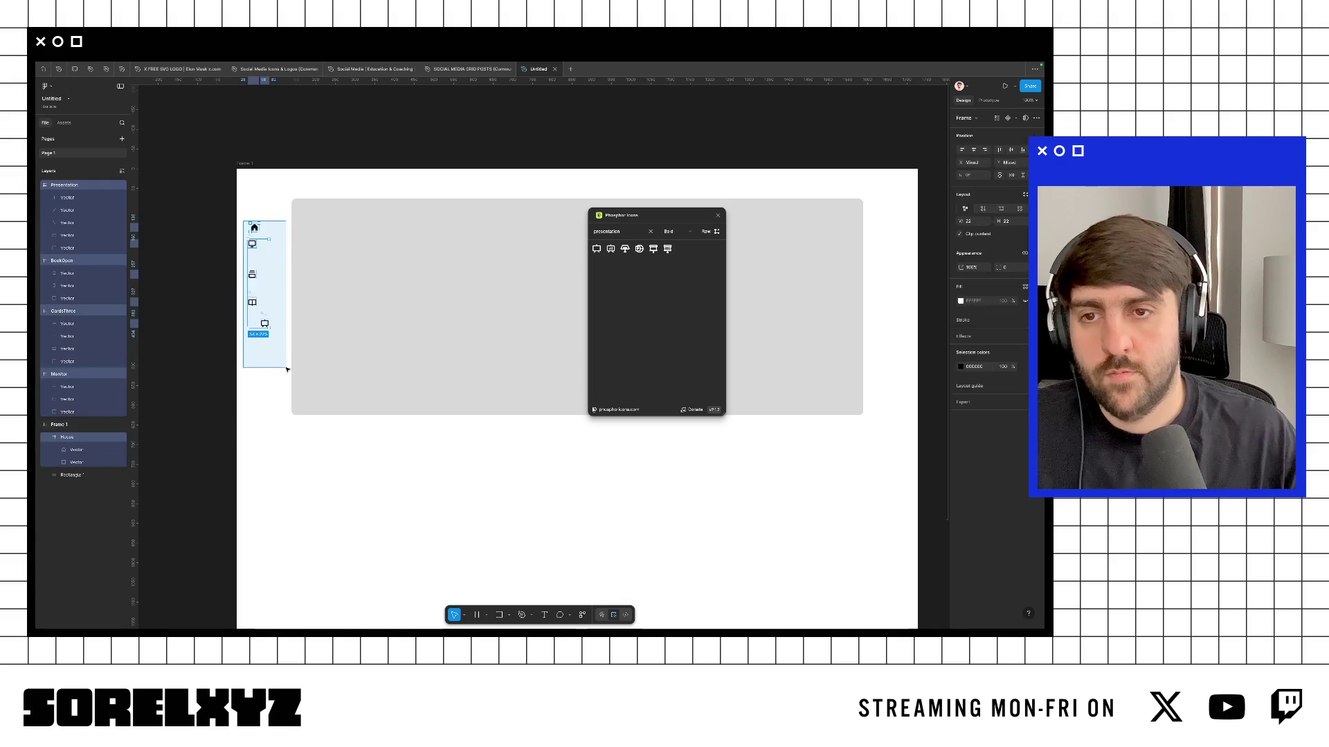
key("Delete")
key("ctrl+z")
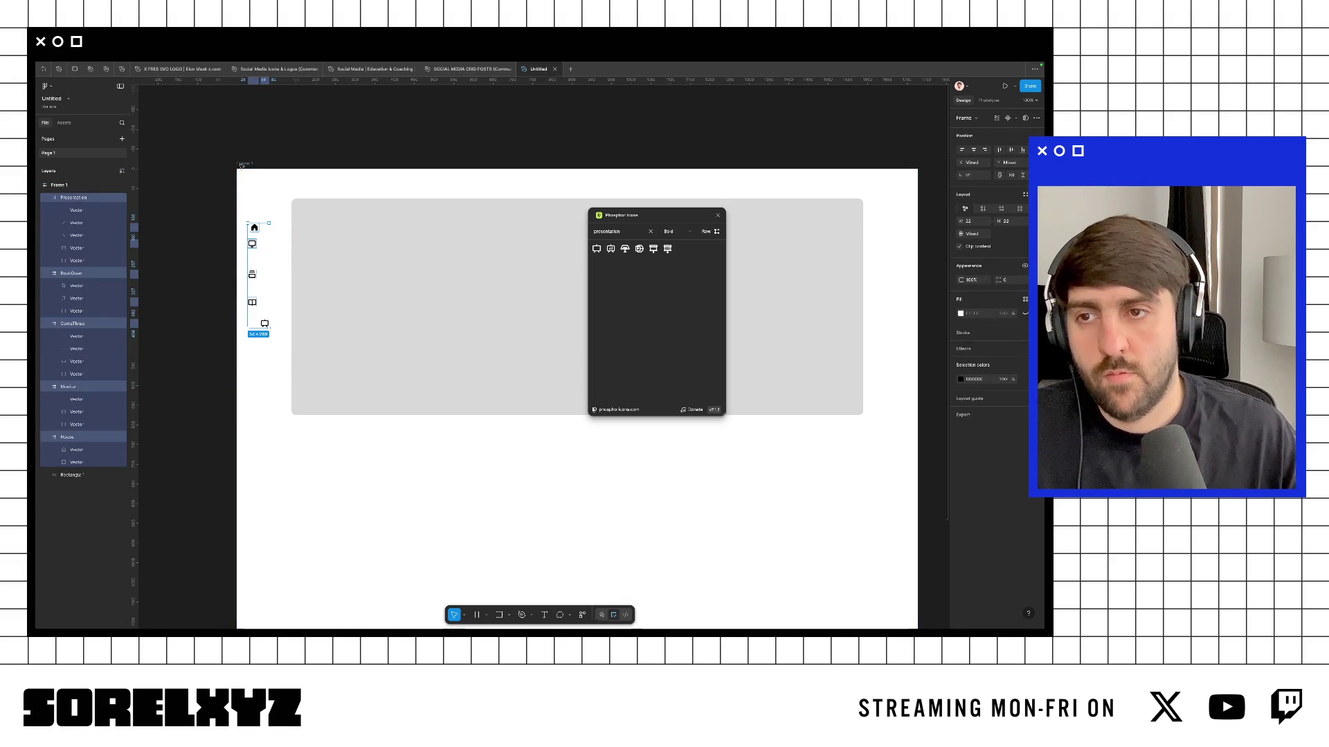
key("ctrl+g")
key("Return")
Step: Distribute the sidebar icons vertically with a 20 px gap and nudge the column into place
left_click(973, 151)
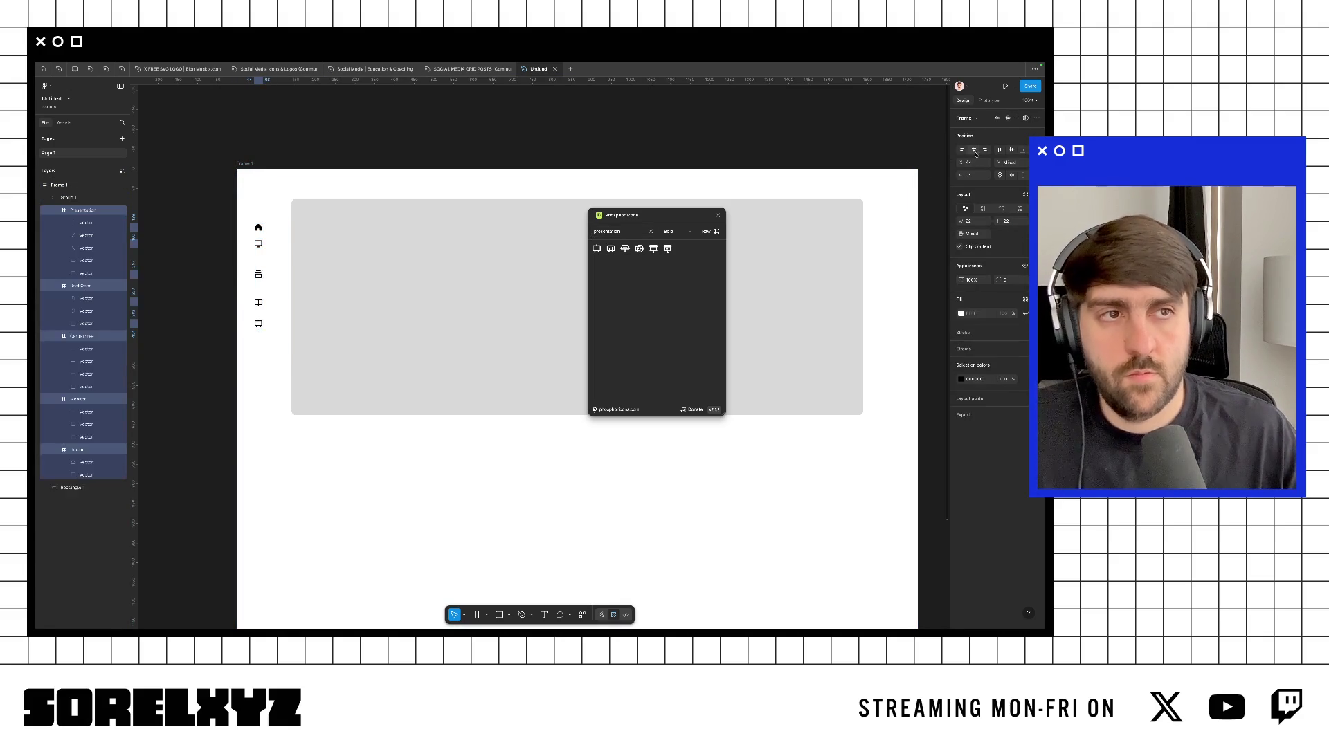
left_click(1023, 149)
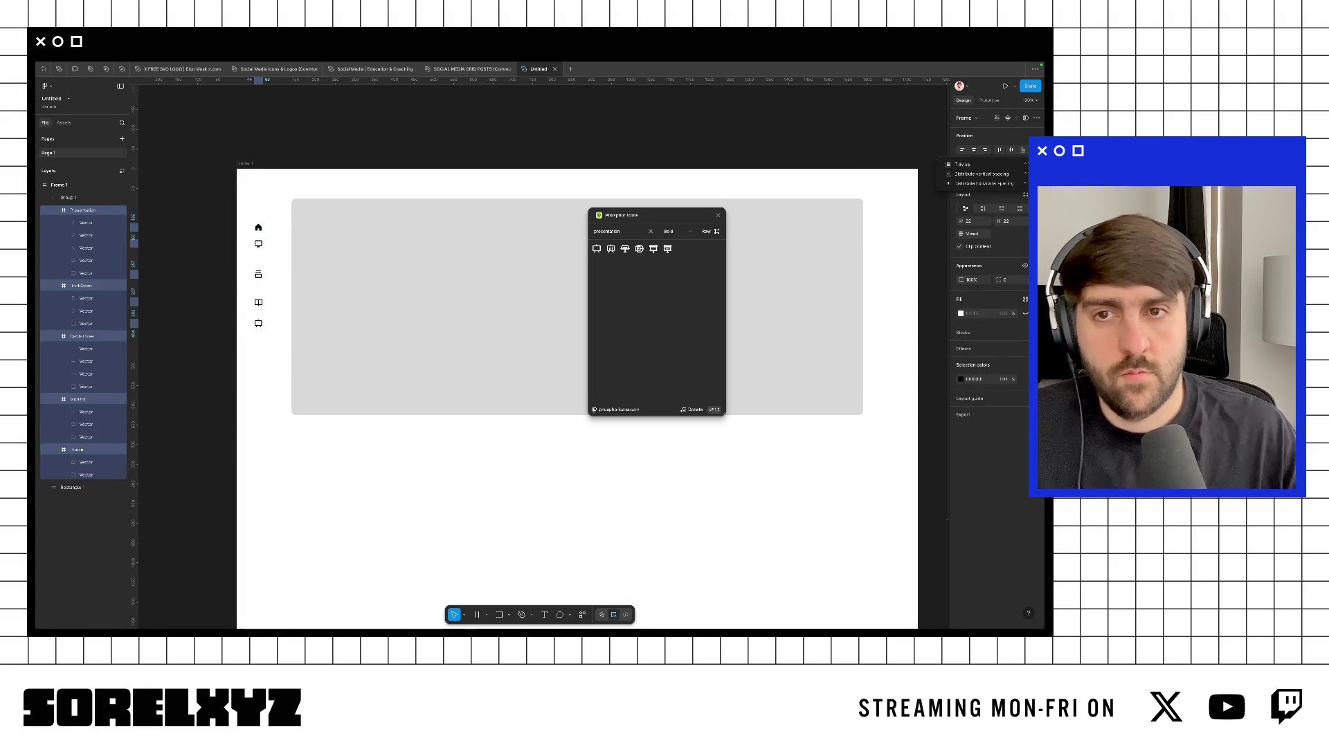
left_click(987, 173)
left_click(969, 233)
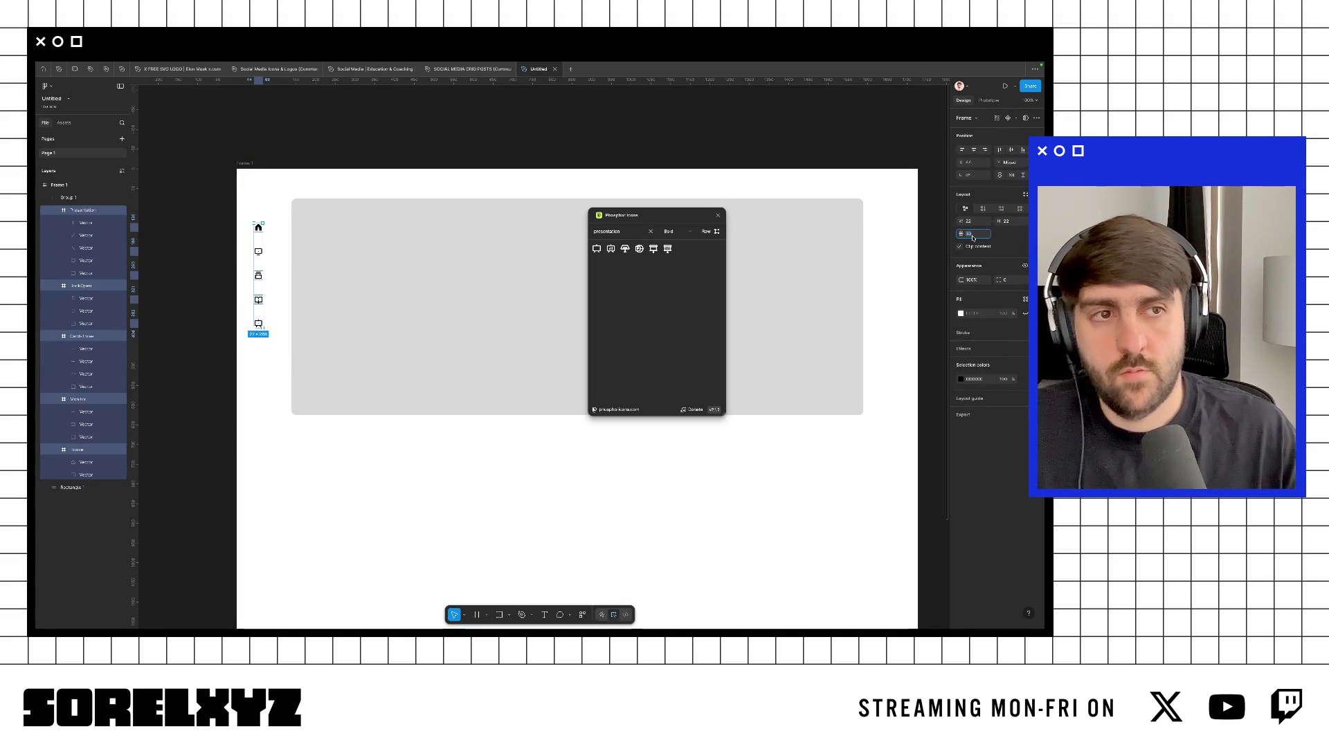
type("20")
key("Return")
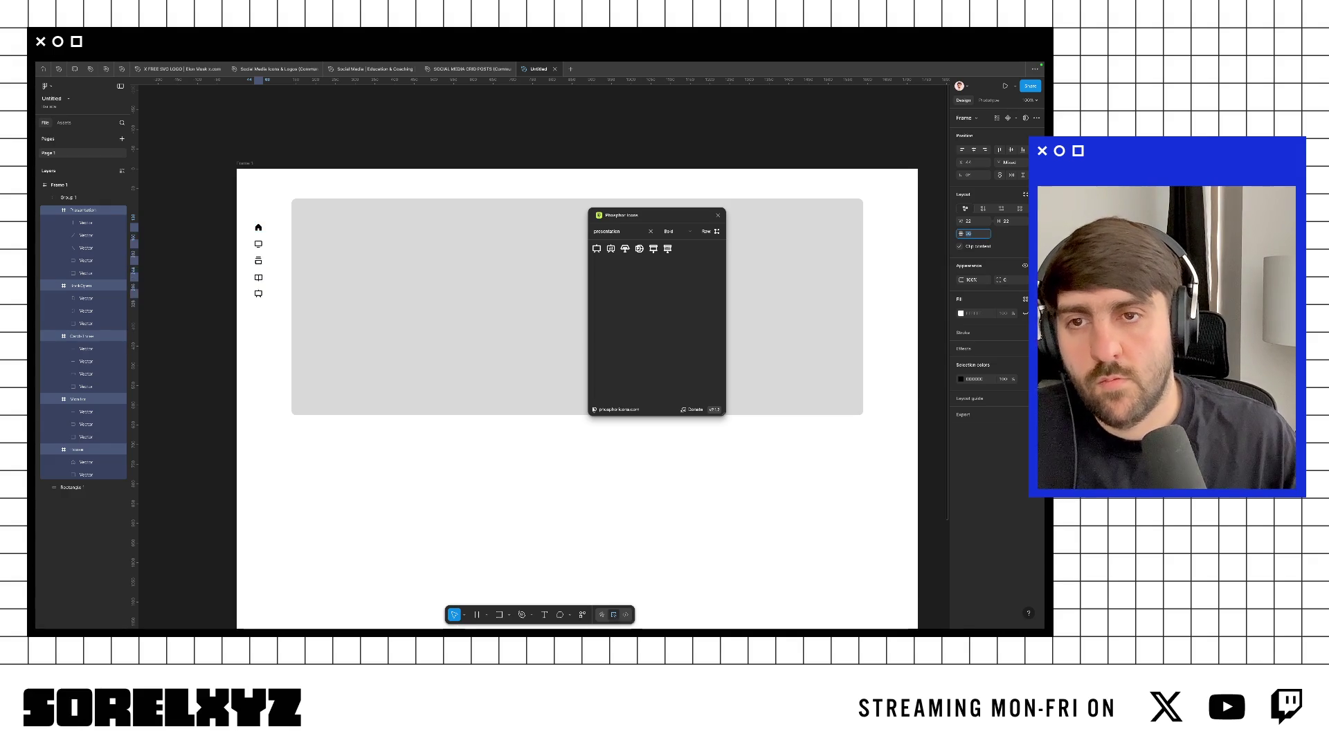
key("shift+Up")
key("ctrl+backslash")
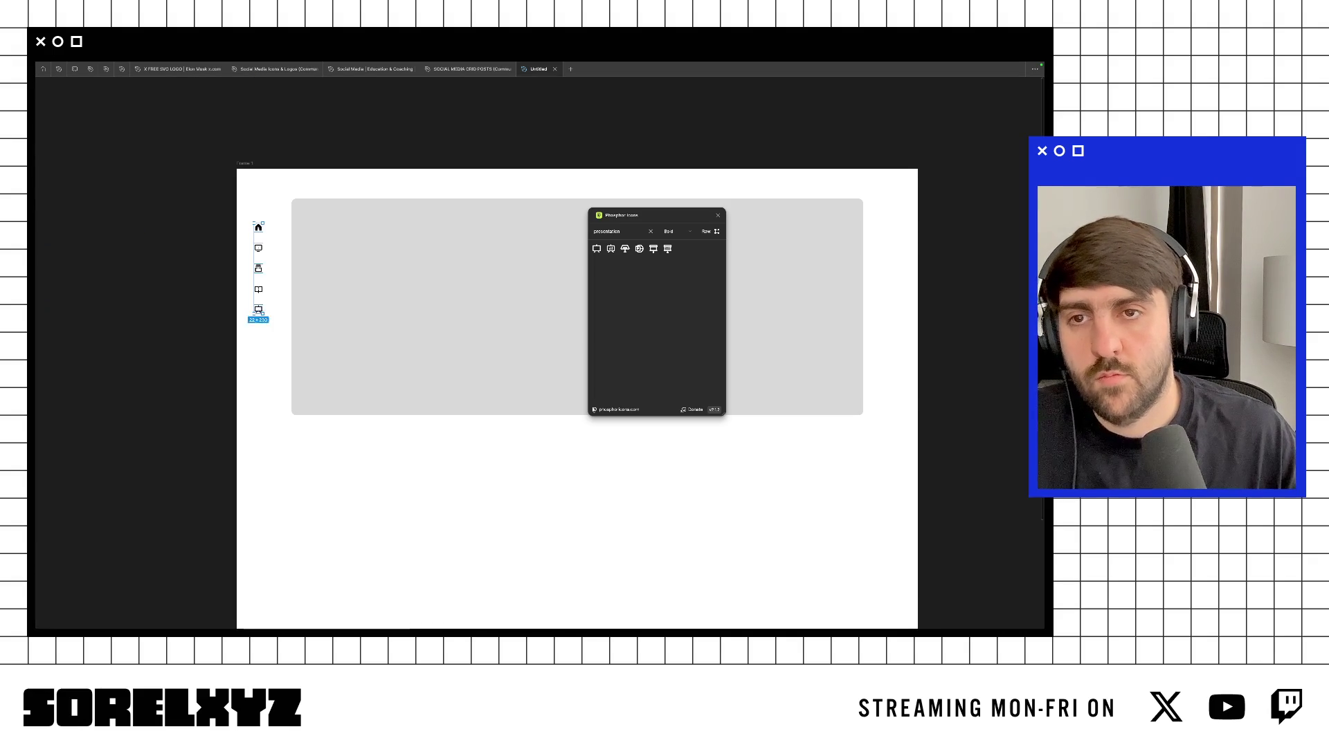
key("shift+Left")
key("Escape")
key("ctrl+z")
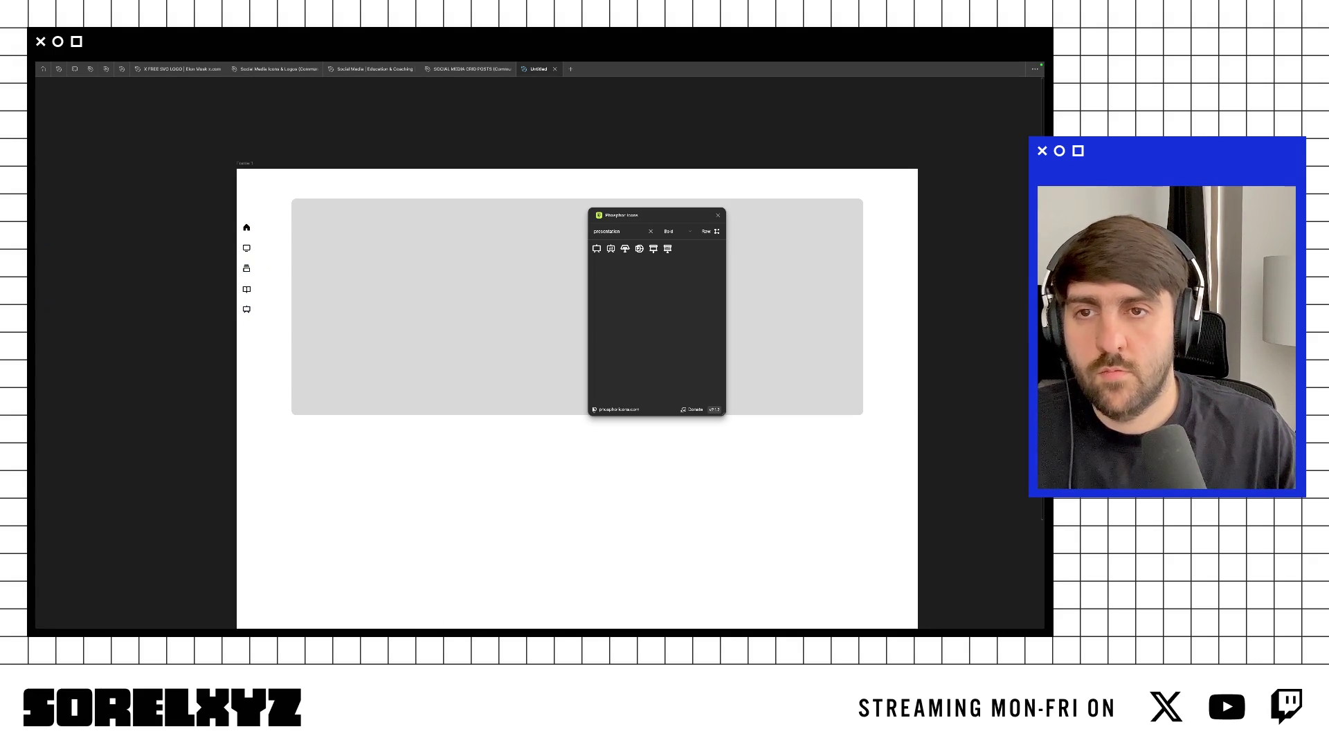
Step: Close the icon plugin and draw a white prompt box inside the hero rectangle
left_click(412, 214)
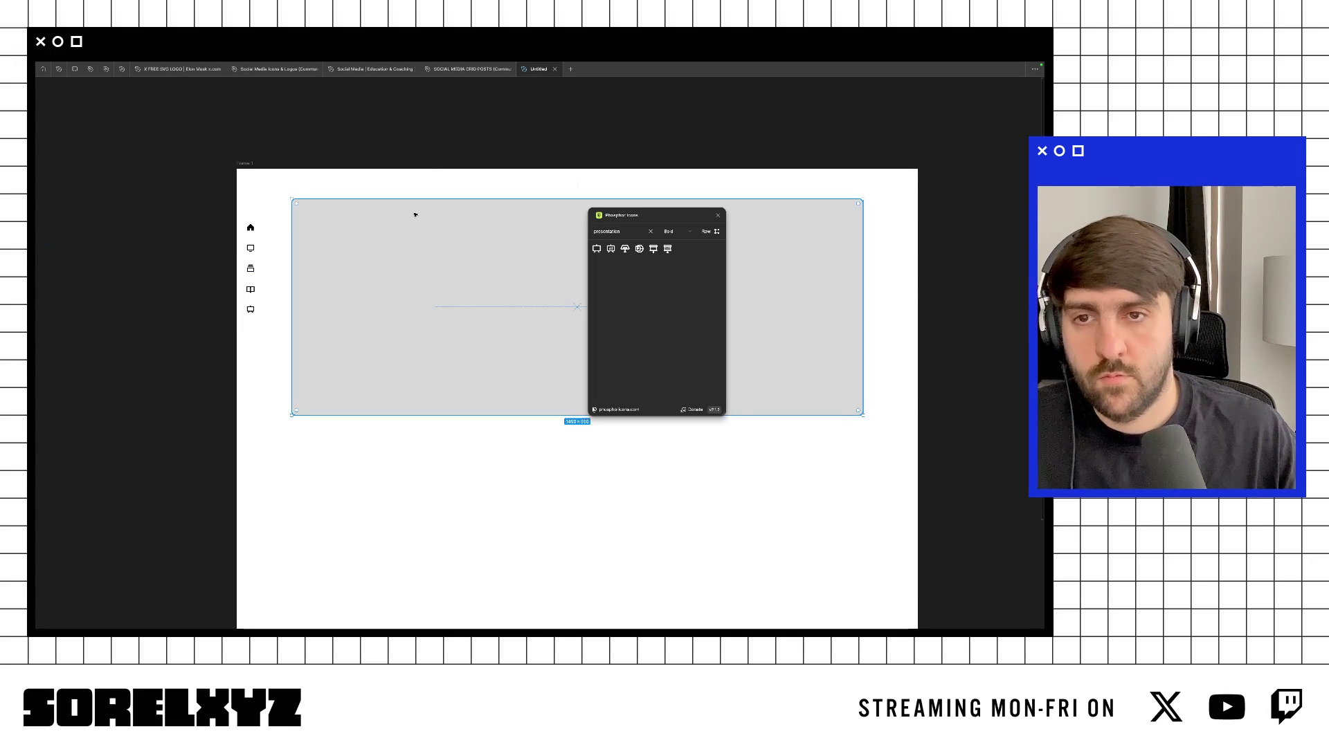
left_click(717, 215)
left_click_drag(450, 274, 680, 354)
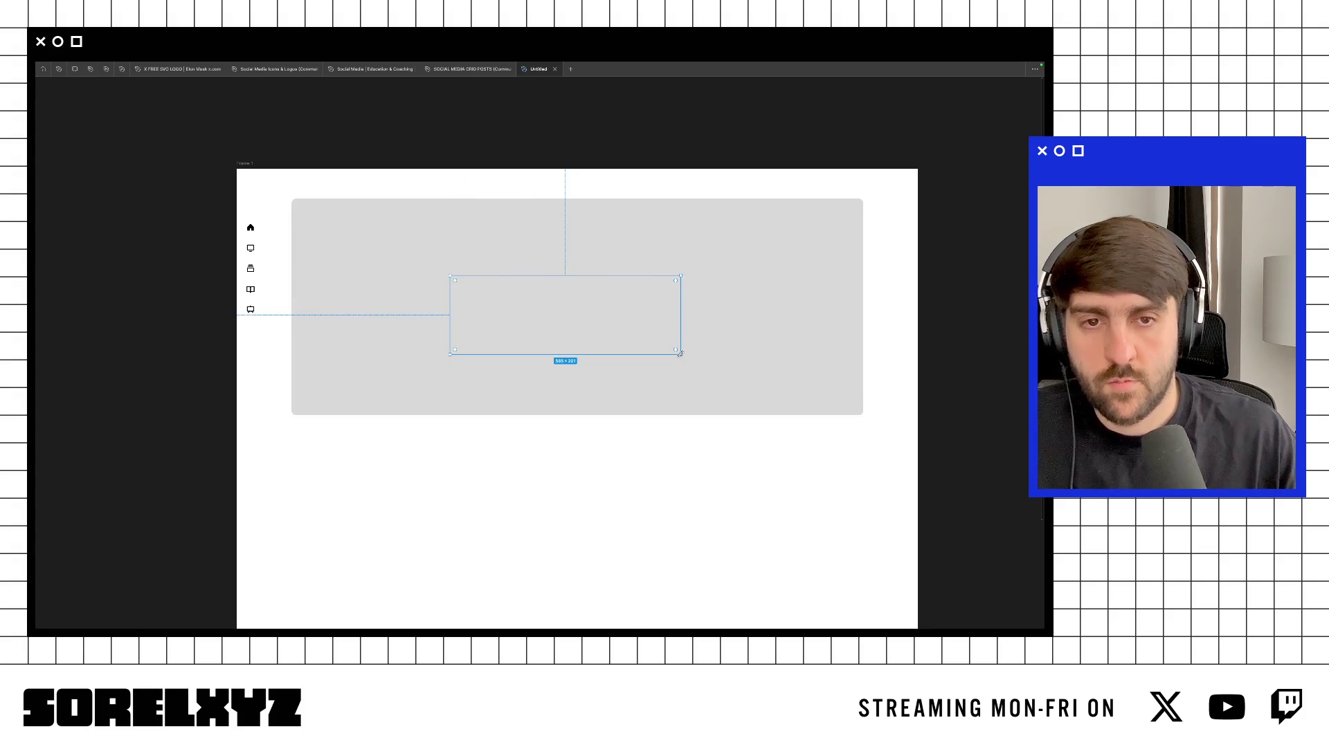
key("ctrl+backslash")
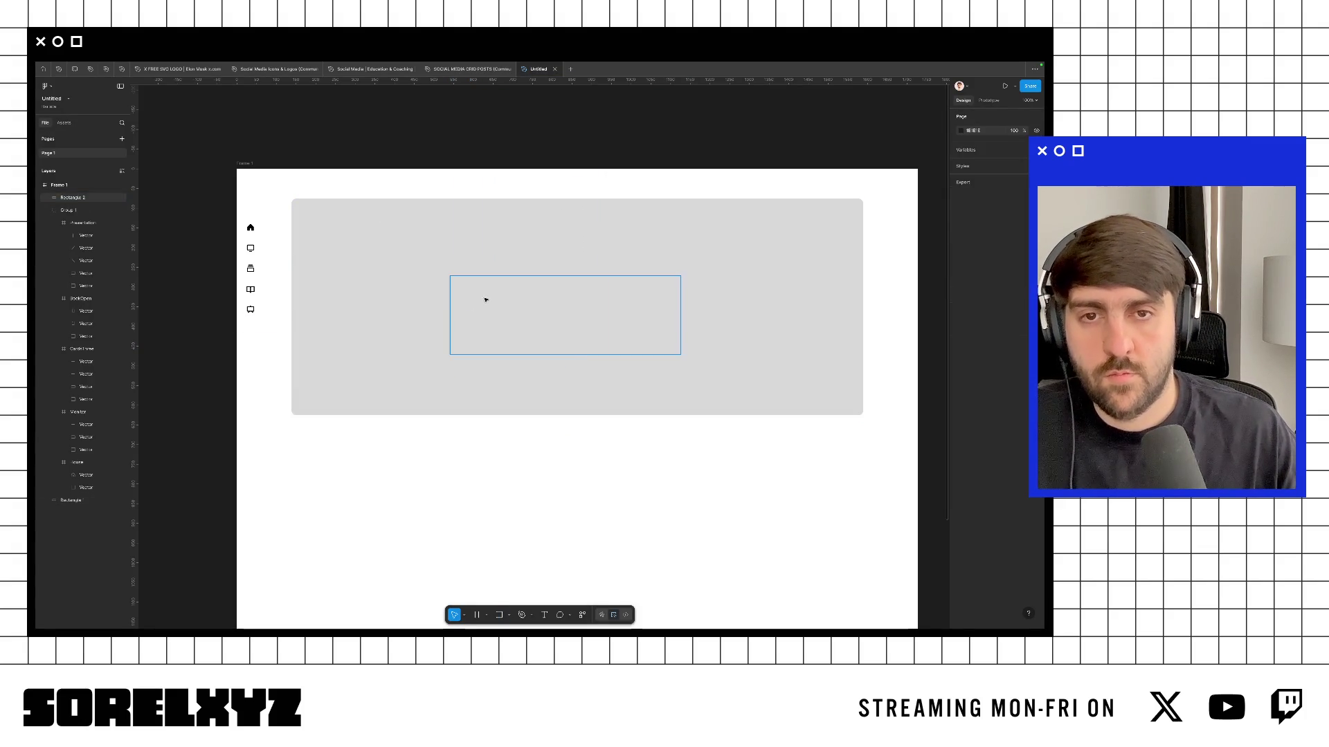
left_click(486, 301)
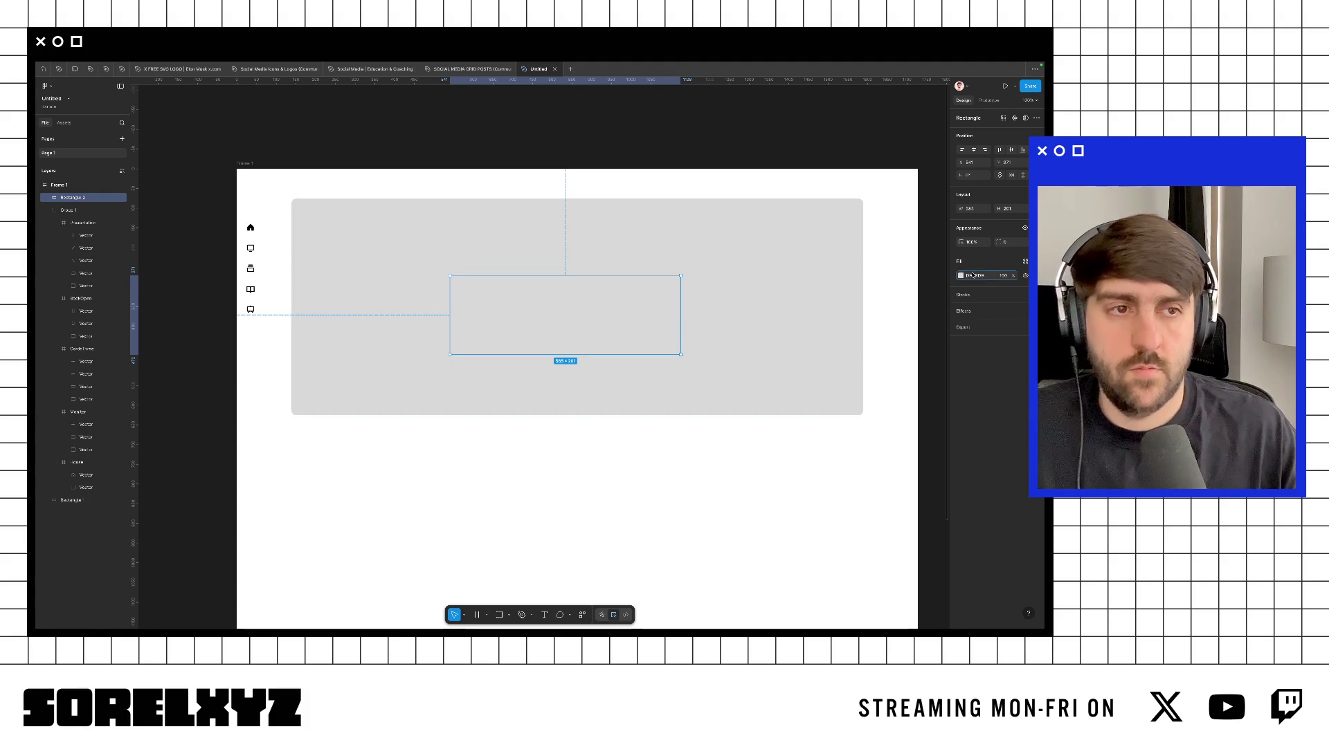
key("Return")
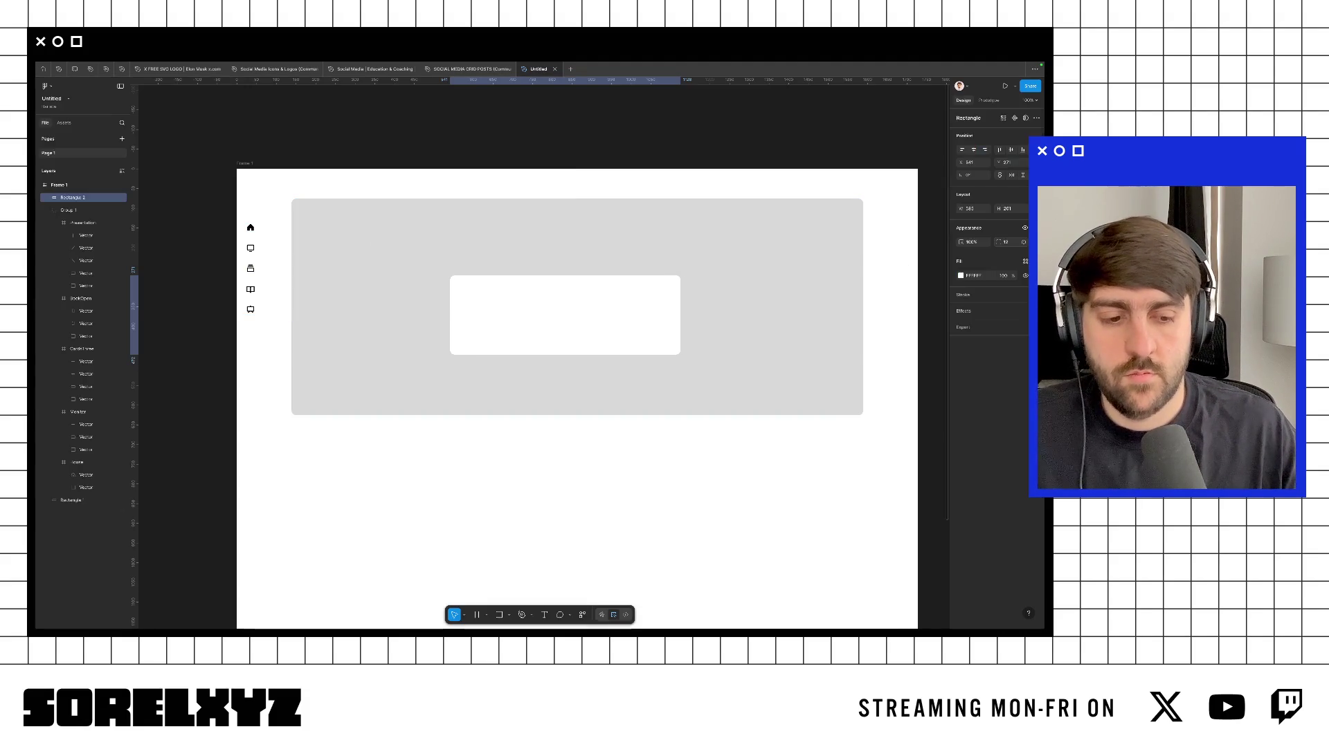
Step: Centre the white box in the hero and nudge the hero box upward
left_click(643, 317)
mouse_move(581, 311)
left_mouse_down()
mouse_move(593, 297)
mouse_move(589, 311)
left_mouse_up()
left_click(573, 229)
key("shift+Up")
key("shift+Up")
key("shift+Up")
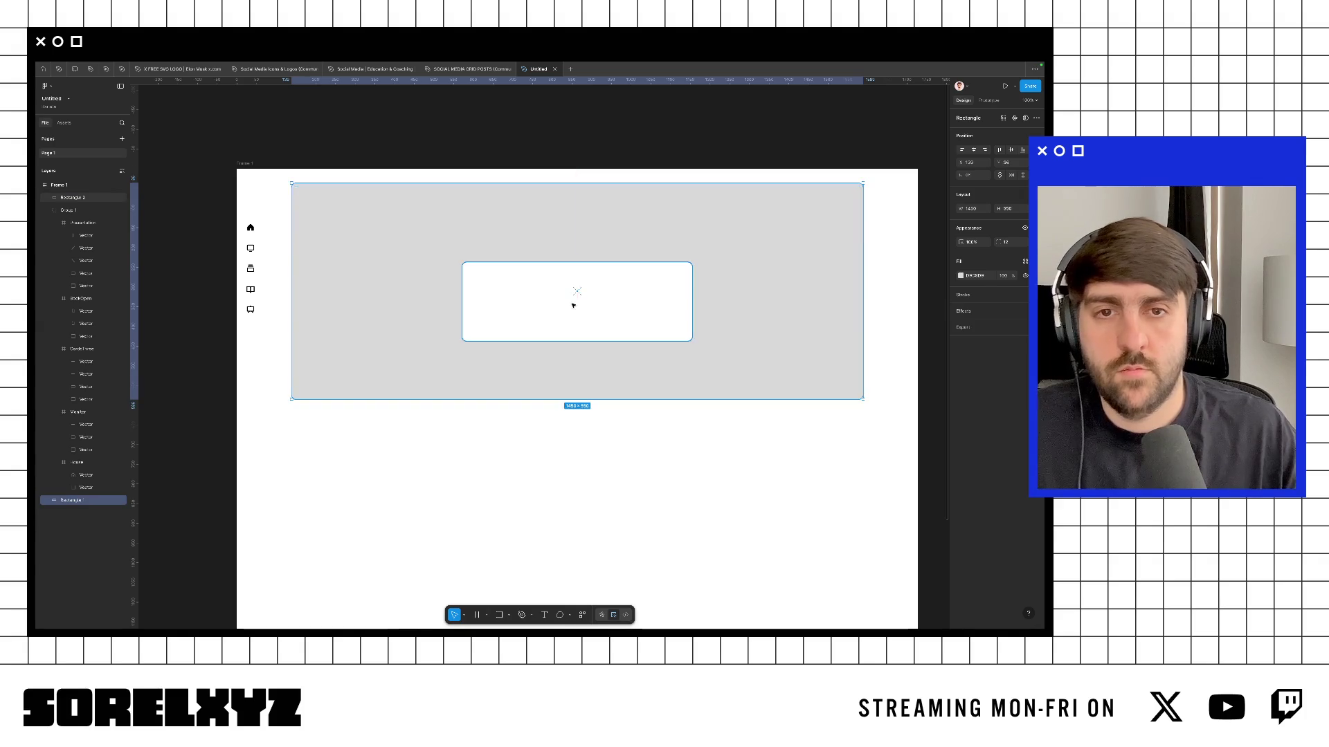
key("minus")
key("shift+0")
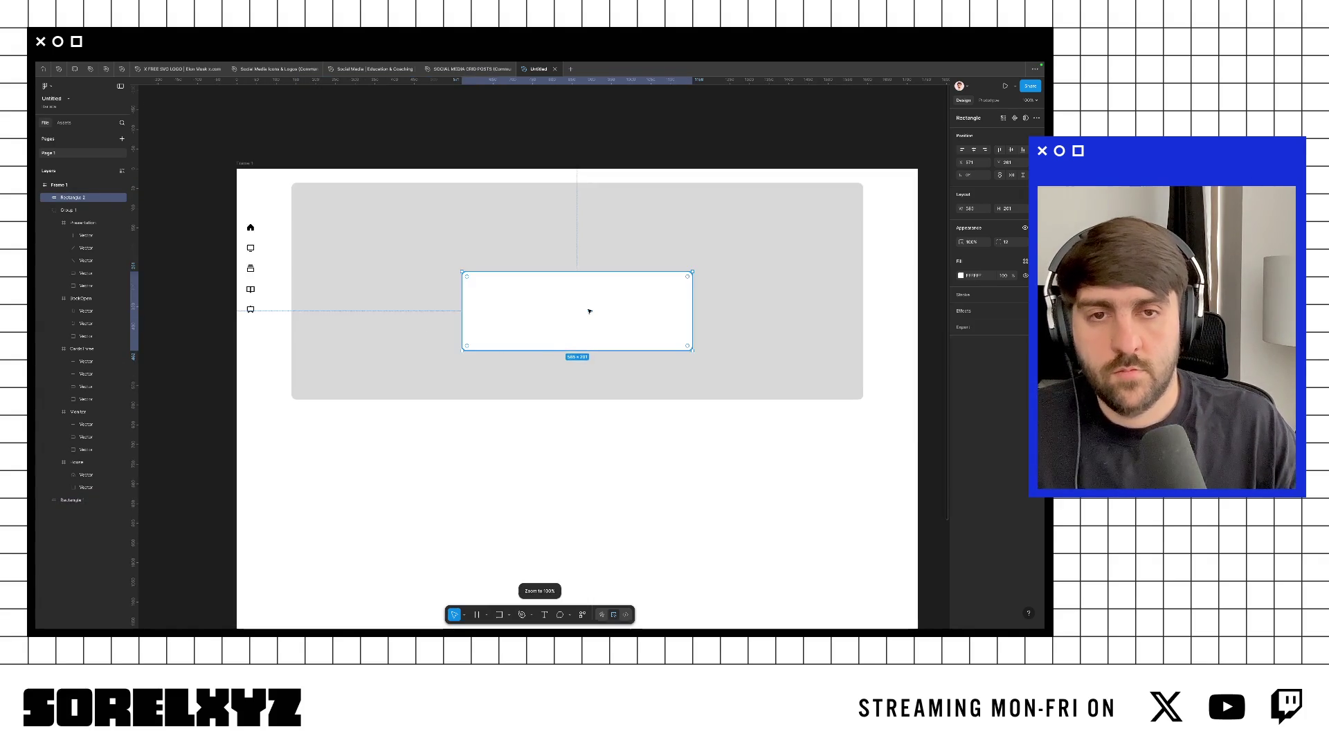
key("plus")
key("shift+0")
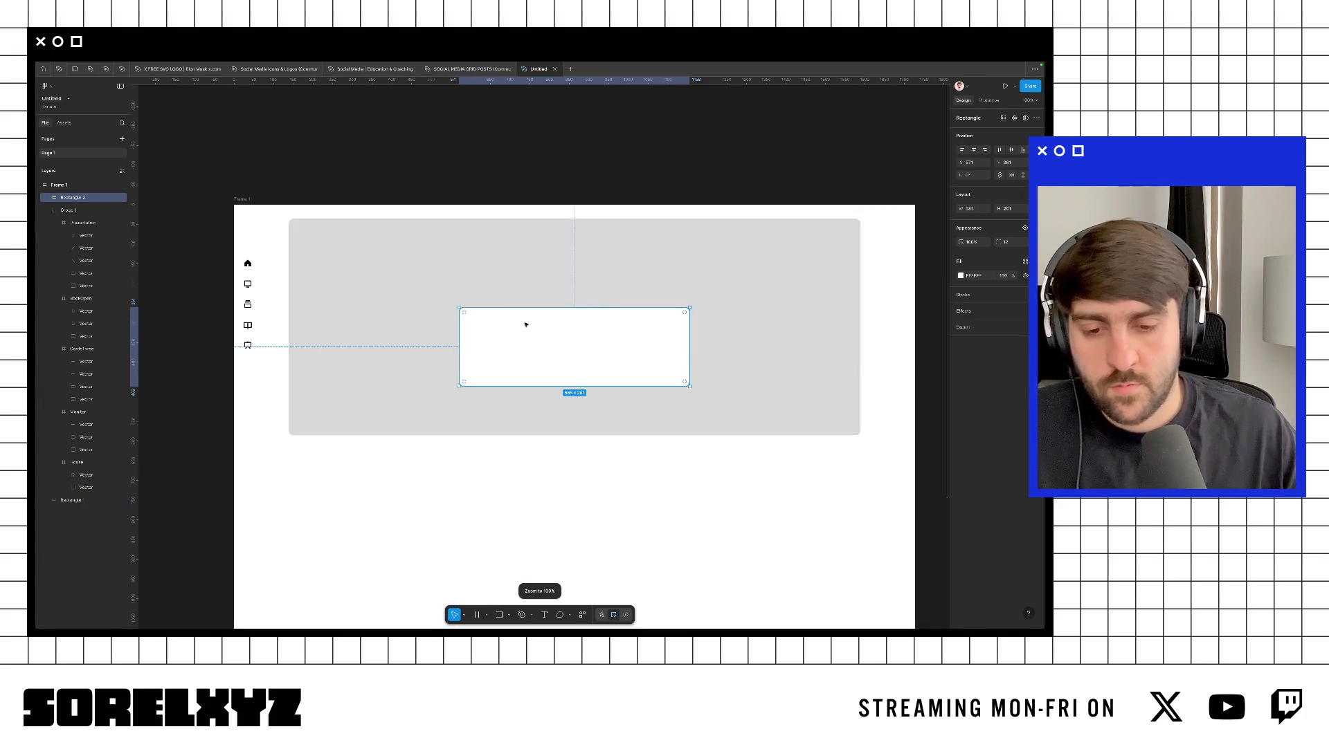
Step: Move the white box lower in the hero and fill the hero black (010101)
key("ctrl+Left")
key("super+Tab")
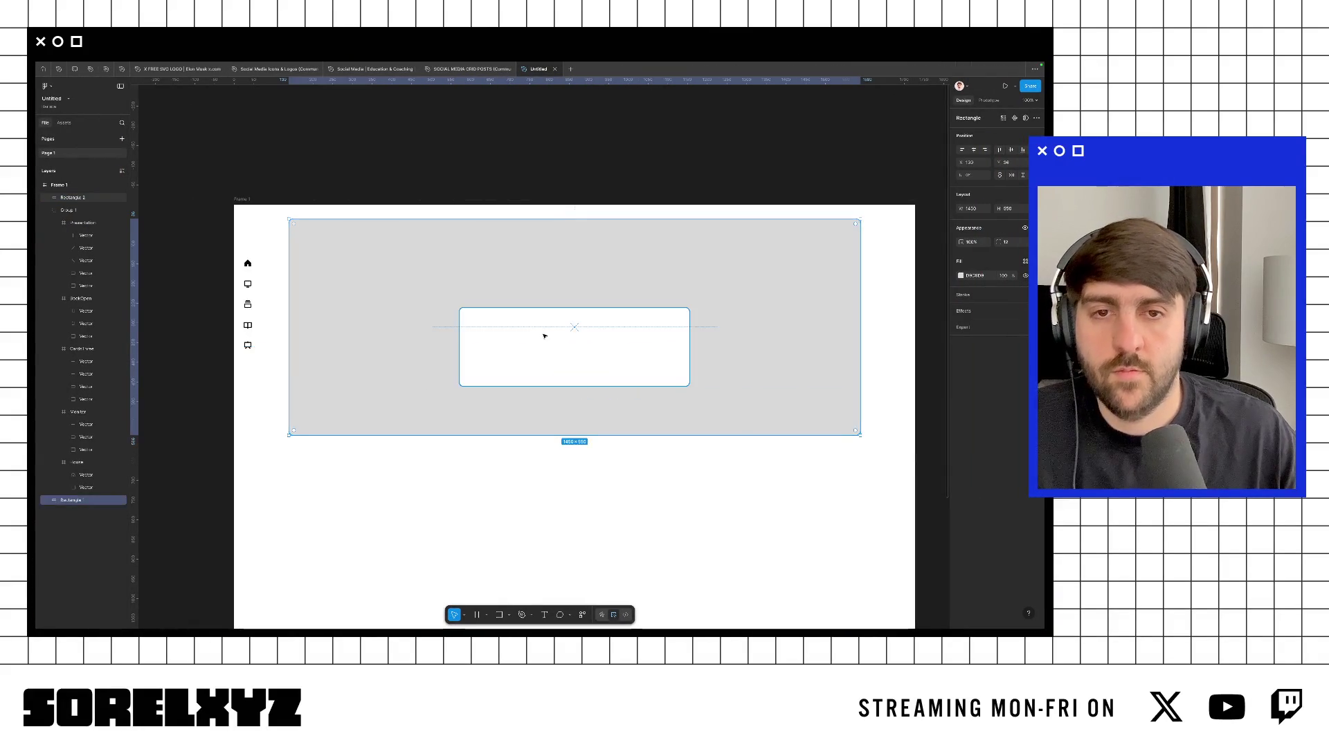
key("ctrl+z")
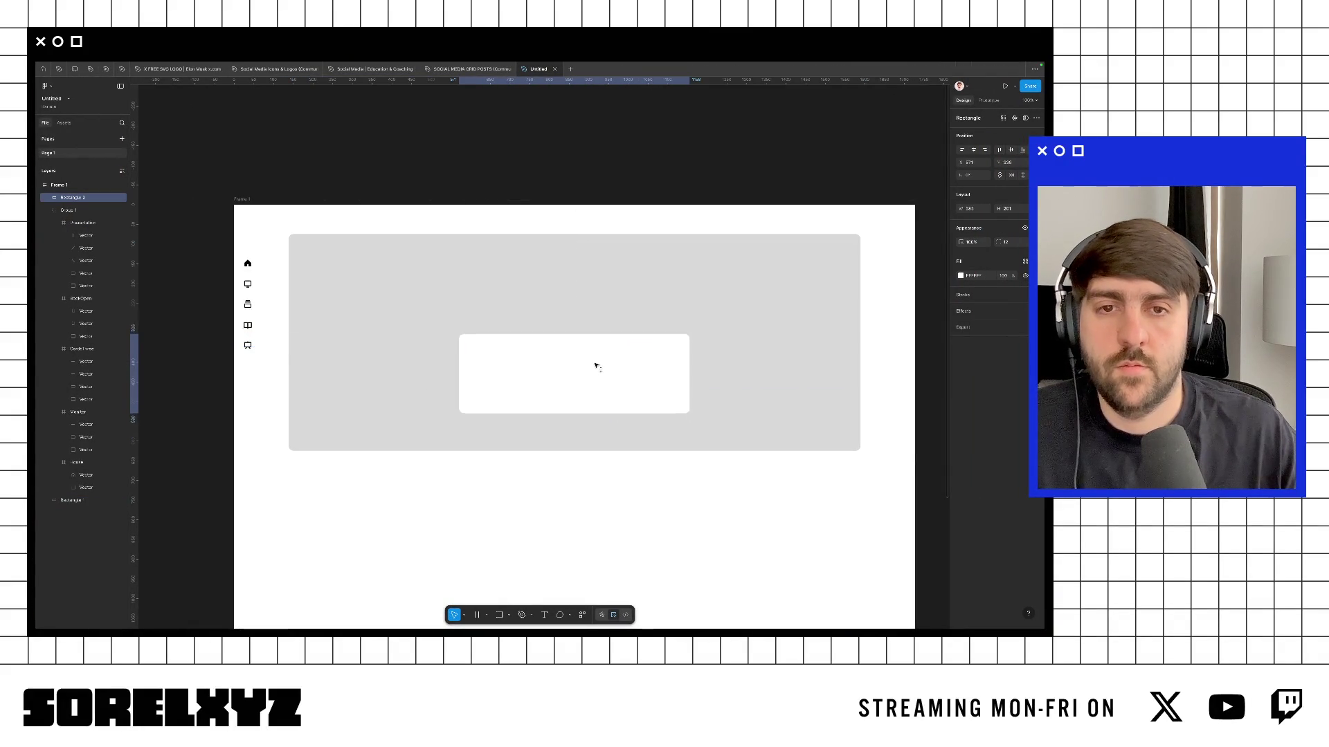
left_click_drag(596, 337, 597, 377)
left_click(567, 274)
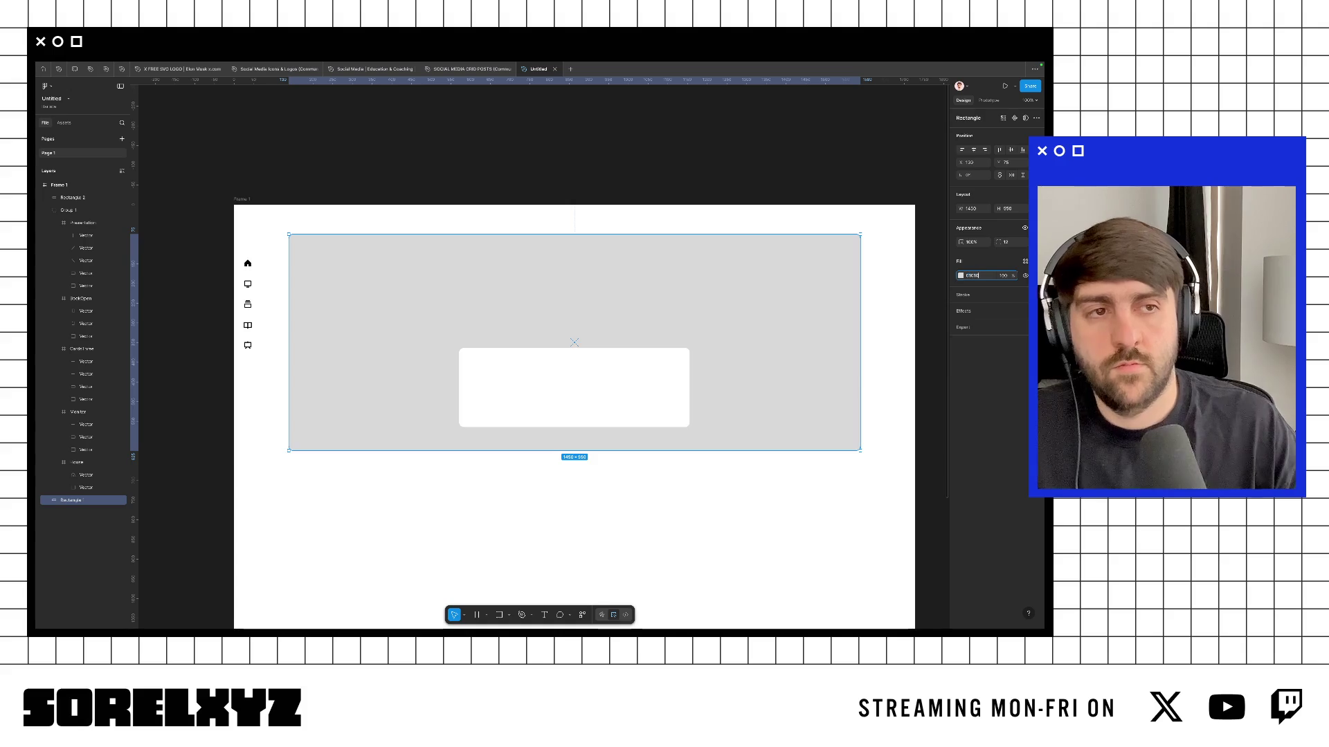
key("ctrl+alt+v")
Step: Add a headline text layer reading 'Fire your designer' on the black hero
key("t")
left_click(521, 275)
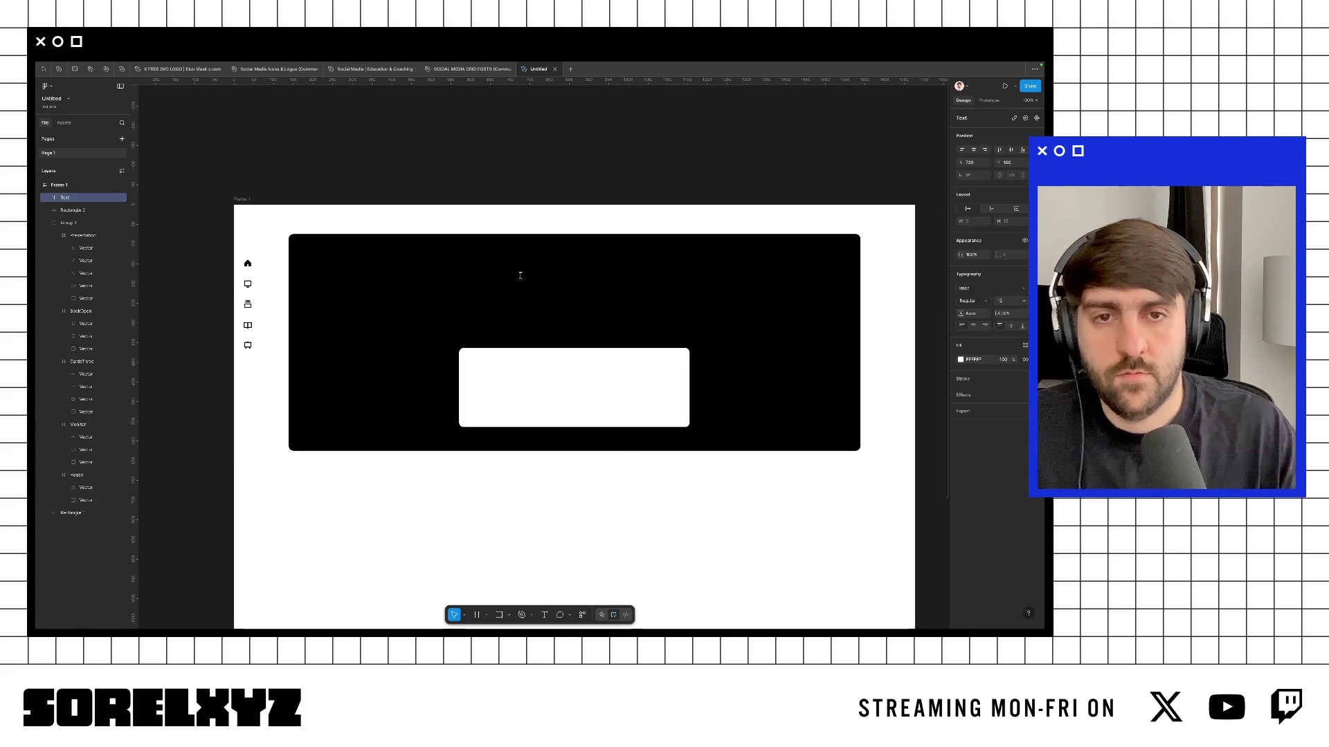
type("Design")
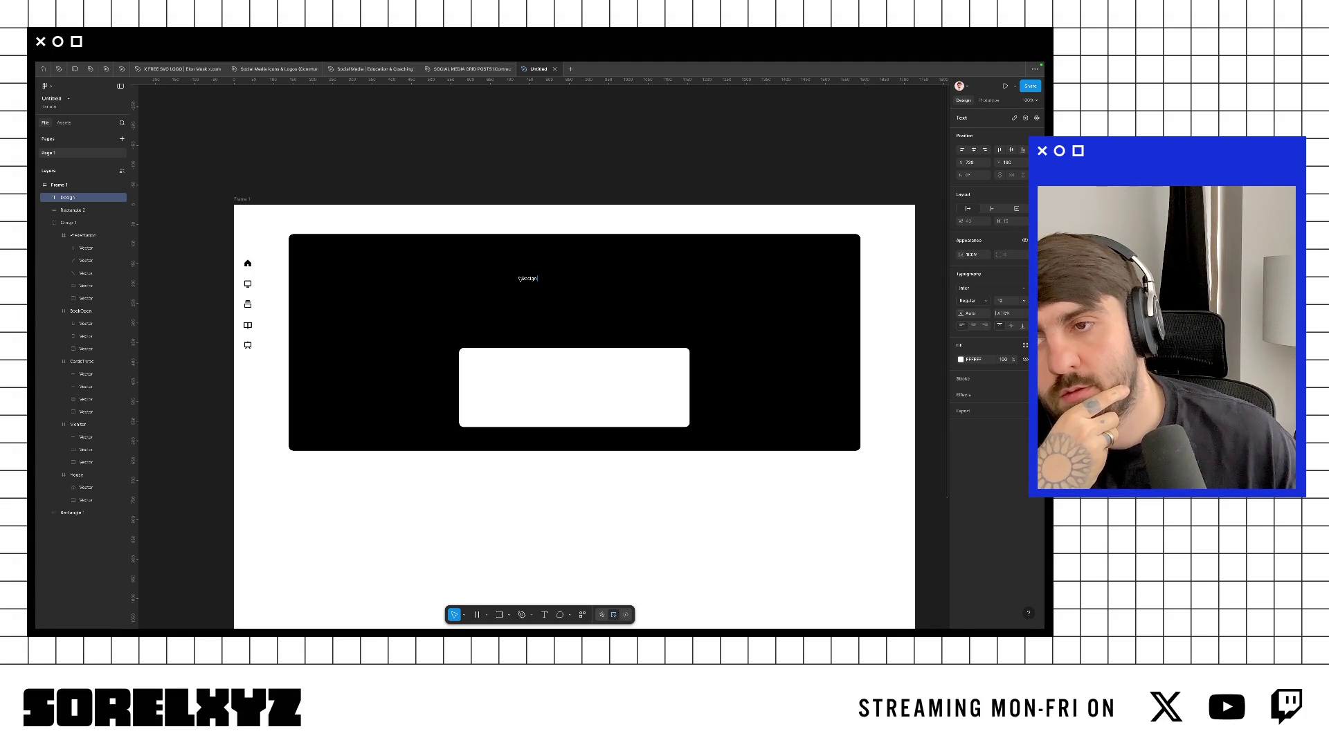
key("BackSpace")
key("BackSpace")
key("BackSpace")
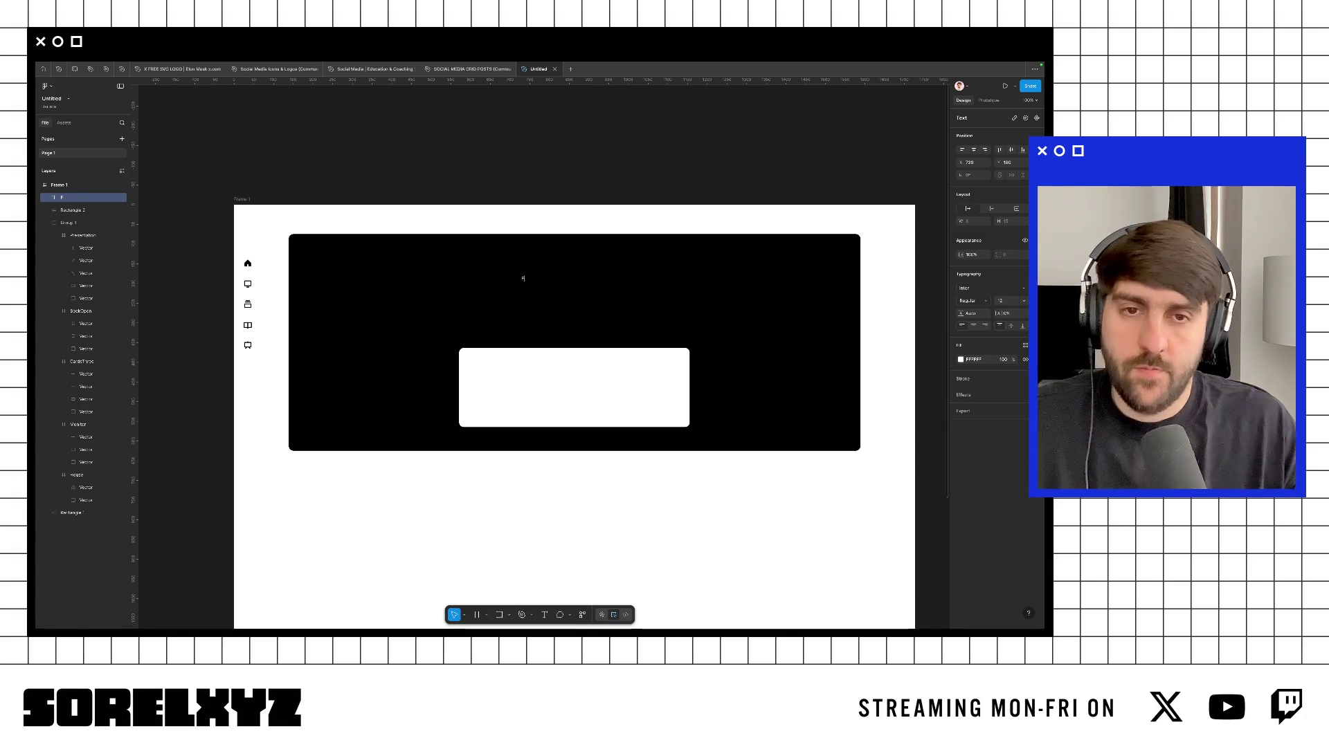
type("Fra your designer")
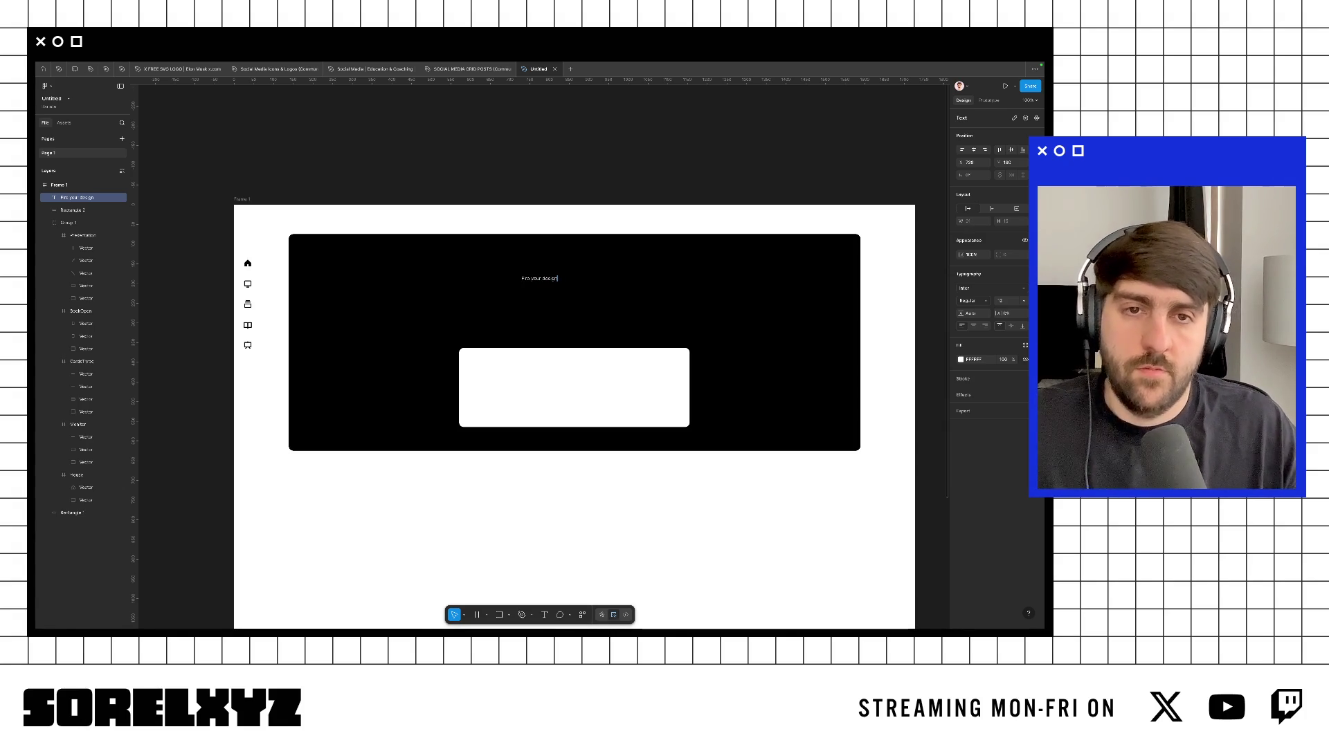
key("Escape")
Step: Set the headline to font size 32 and center it near the hero's top
left_click(1005, 301)
type("32")
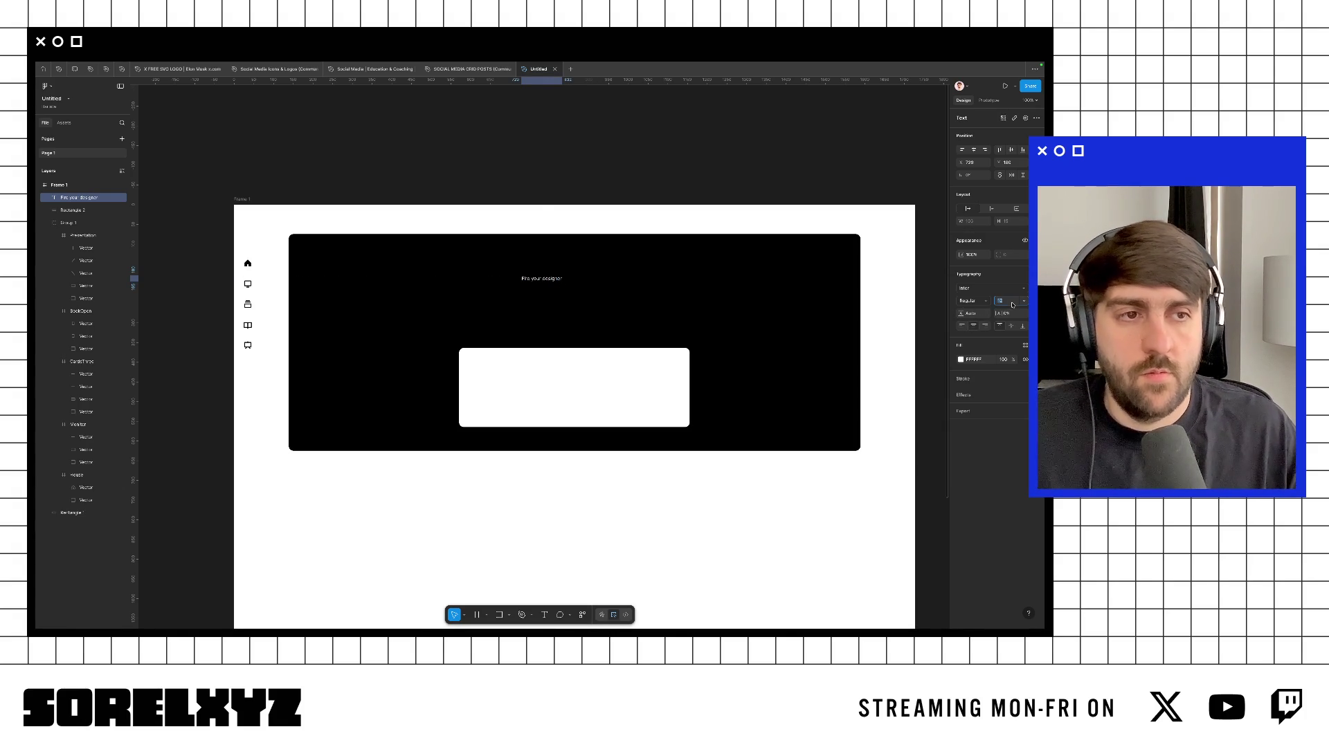
key("Return")
key("ctrl+backslash")
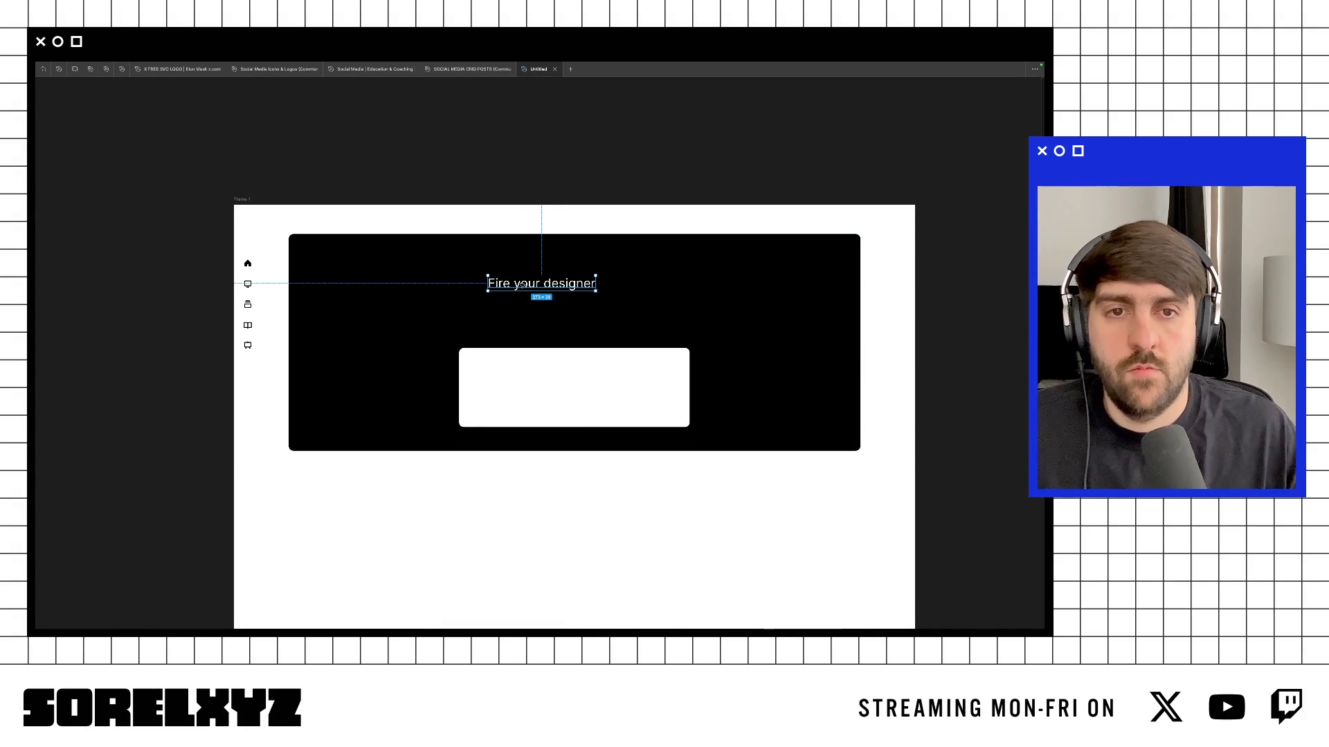
left_click_drag(523, 285, 557, 270)
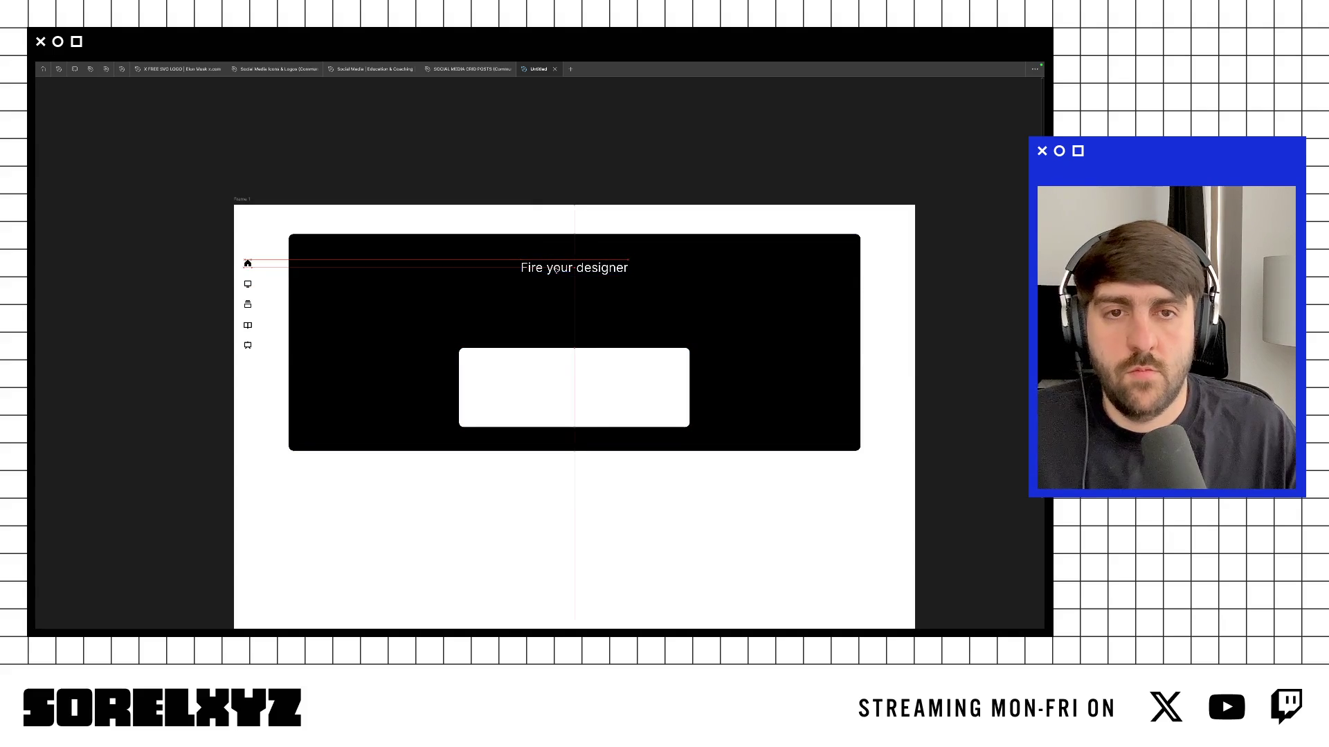
Step: Duplicate the headline below itself and start typing a 'Barista is your…' subtitle
key("ctrl+d")
key("shift+Down")
key("shift+Down")
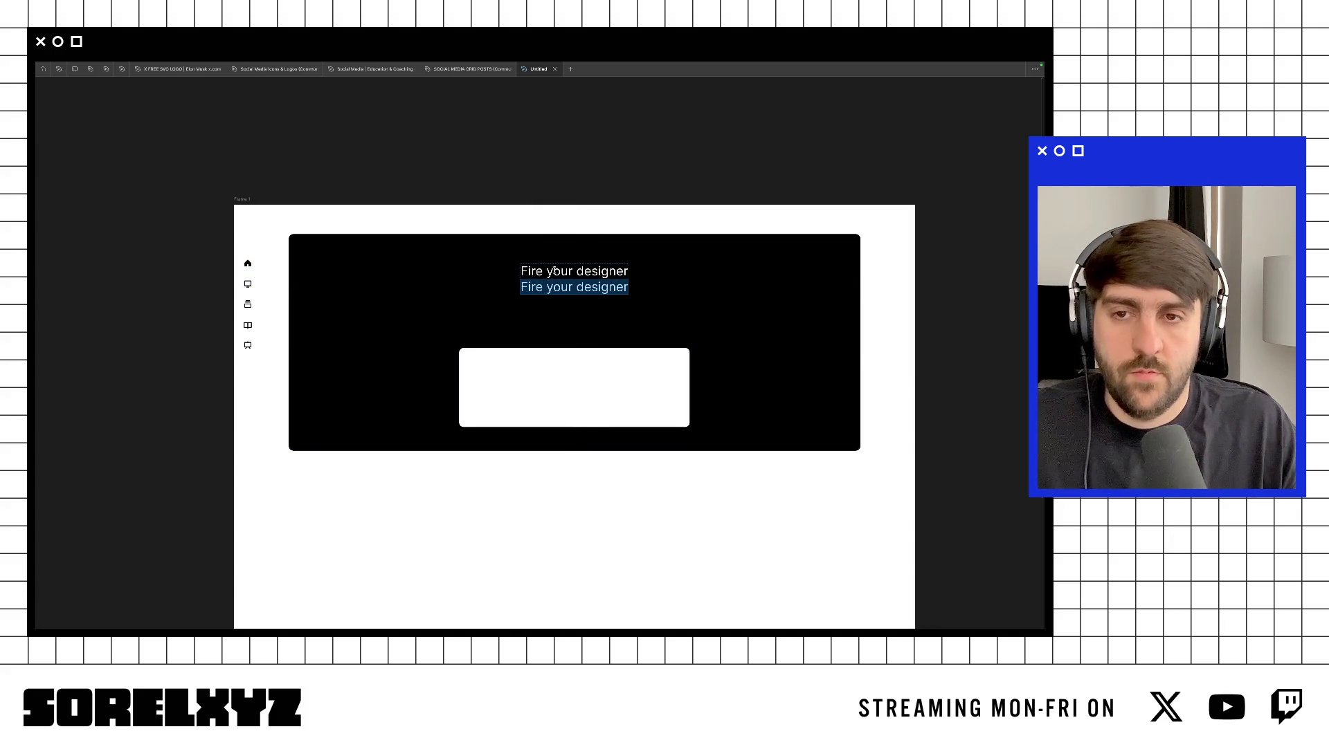
type("Barista")
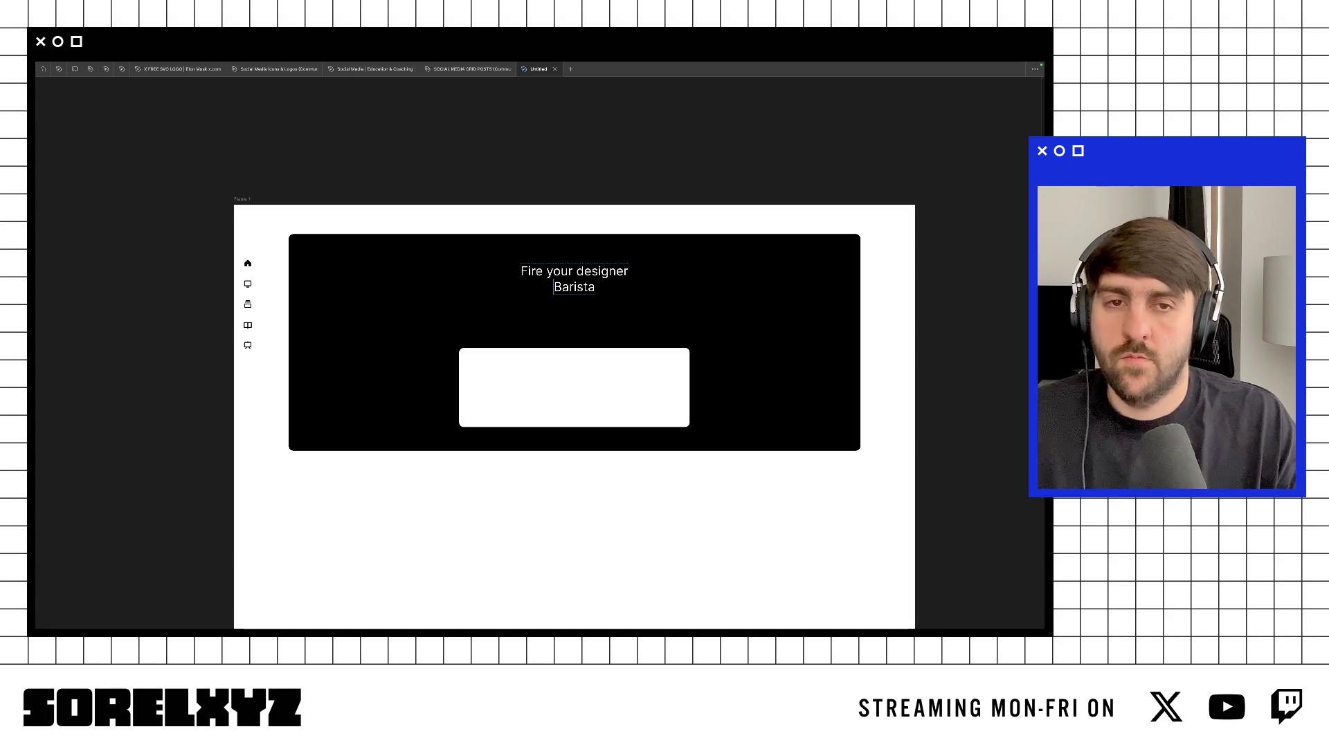
type(" is your ")
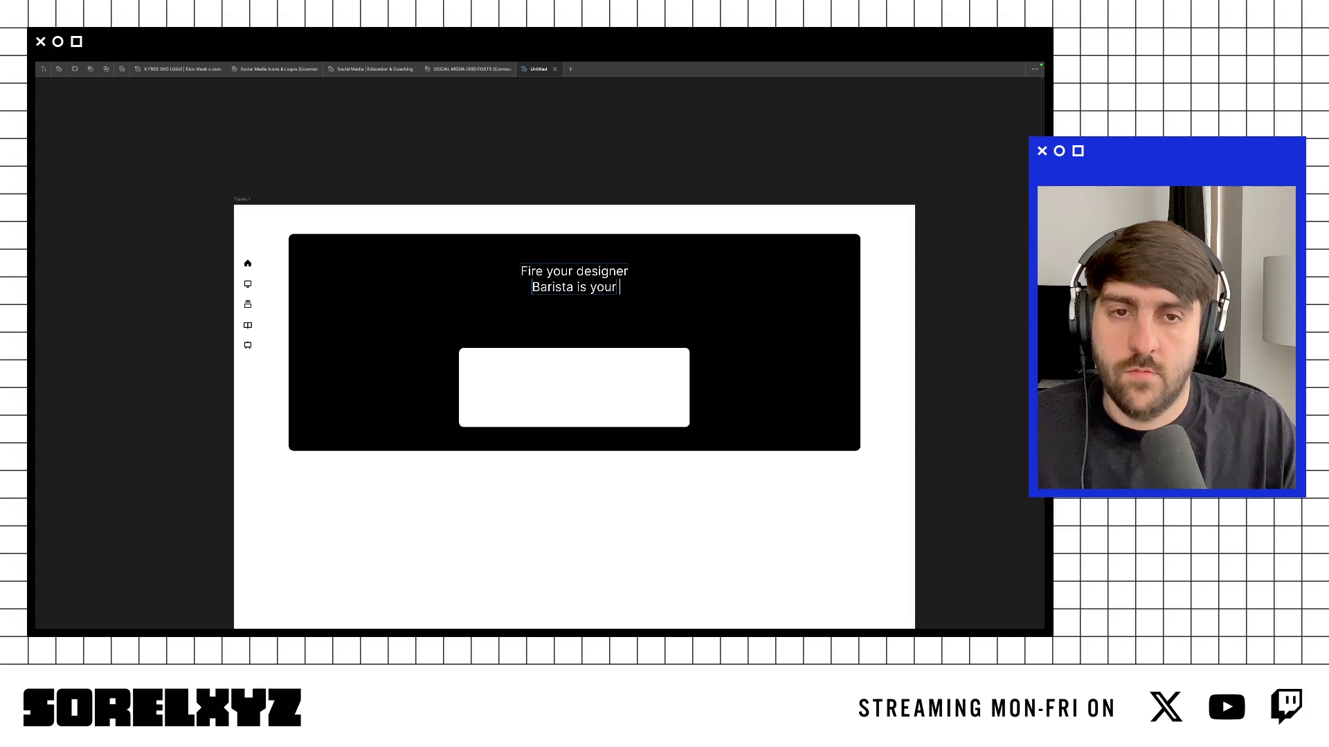
type("f")
key("shift+End")
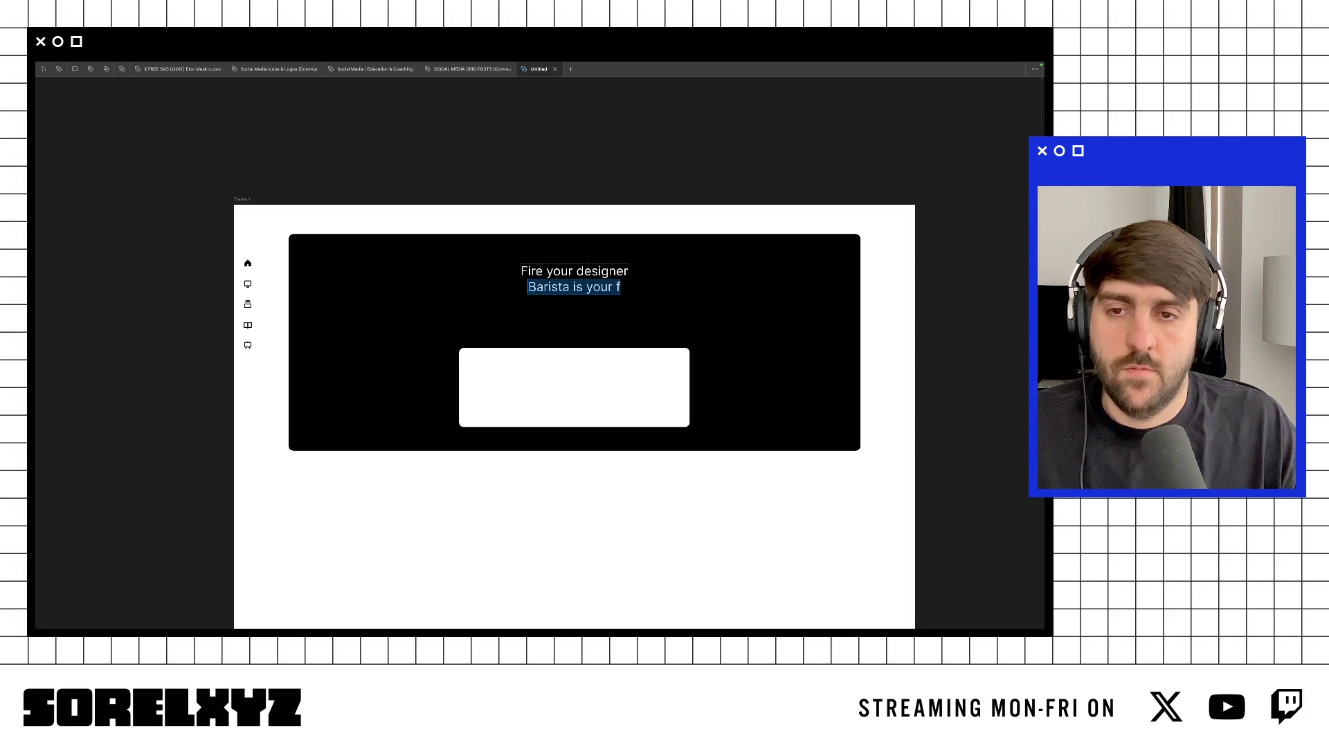
Step: Look over the design.com and Manus reference pages in the browser
key("super+Tab")
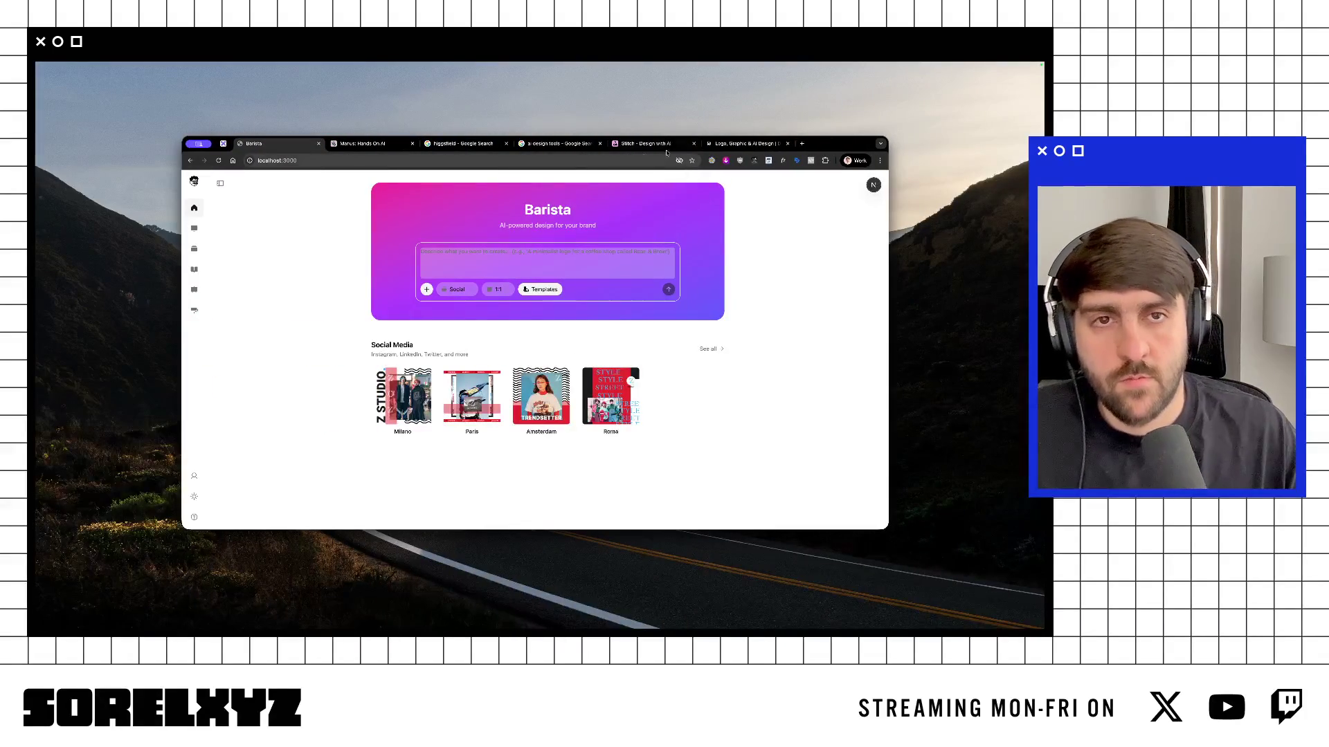
left_click(729, 143)
left_click(363, 144)
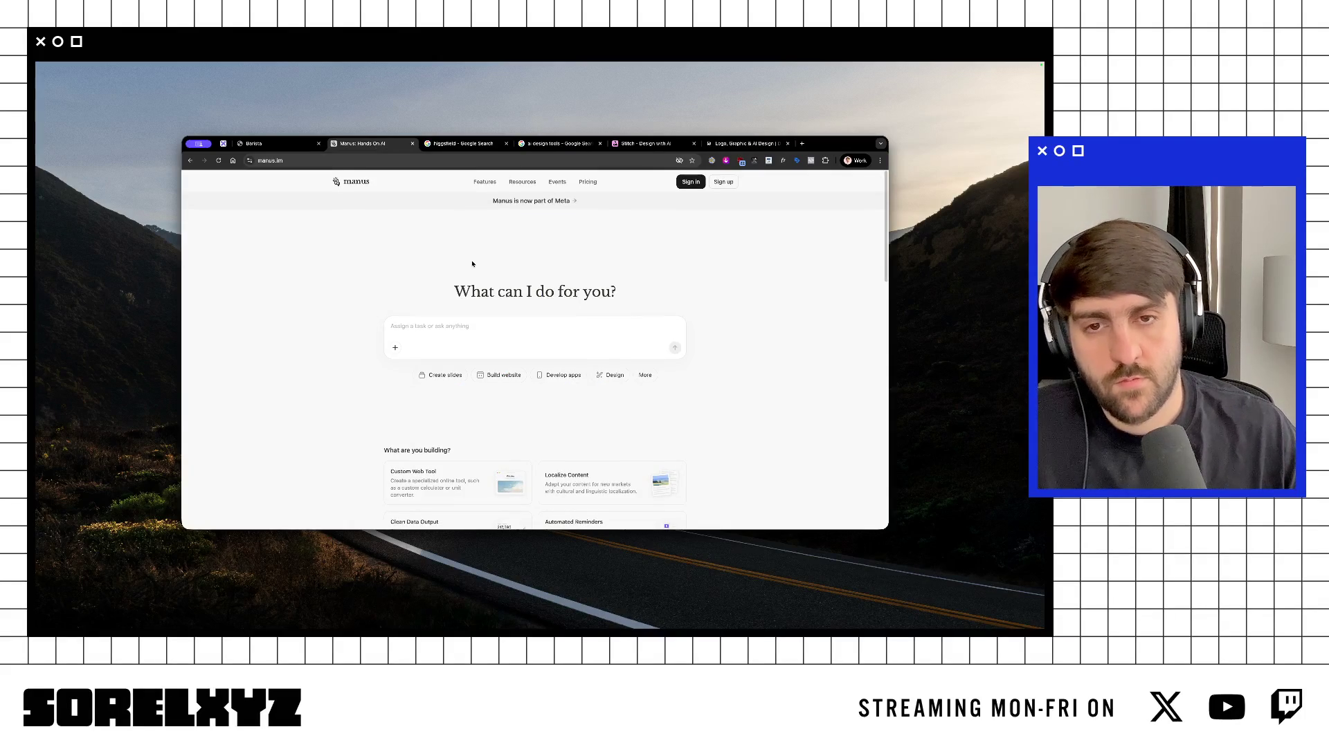
key("super+Tab")
Step: Draft the subtitle as 'Barista take over all your', glancing at the Stitch site
key("BackSpace")
type("Let Bari")
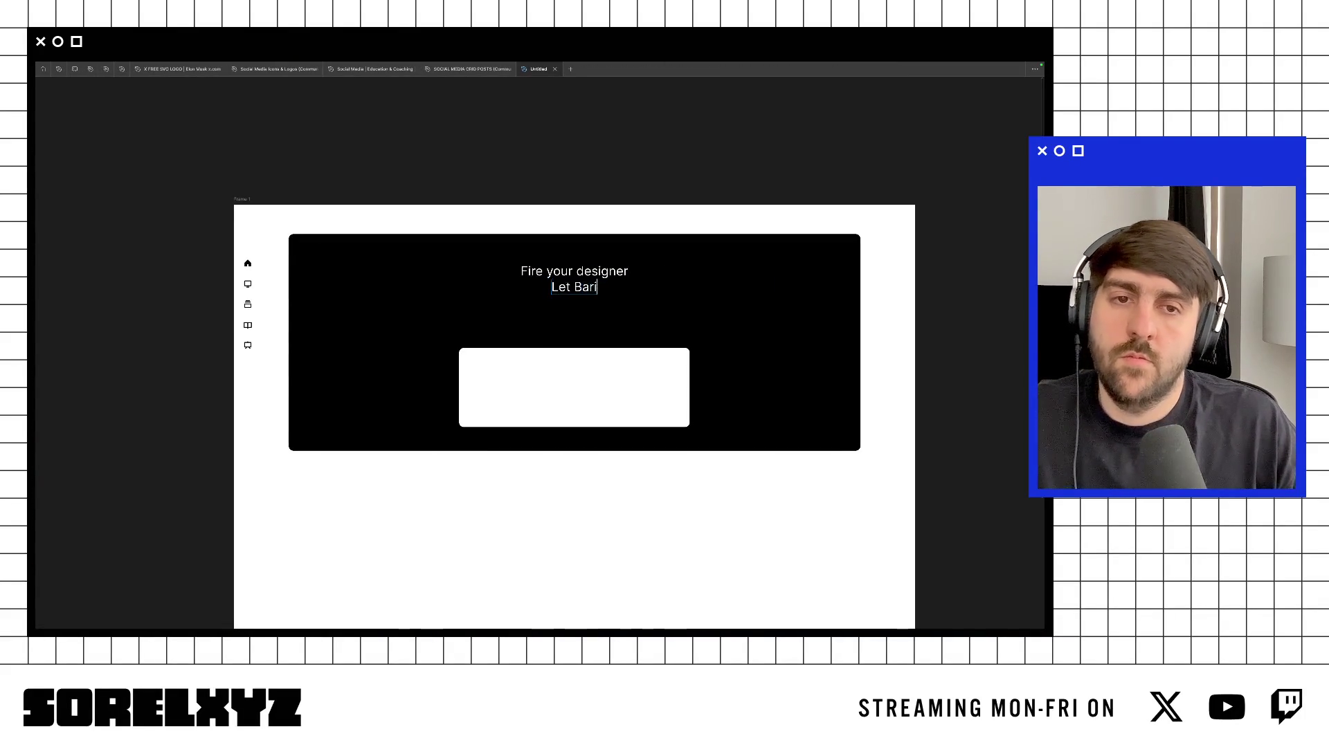
type("take over")
key("BackSpace")
key("BackSpace")
key("BackSpace")
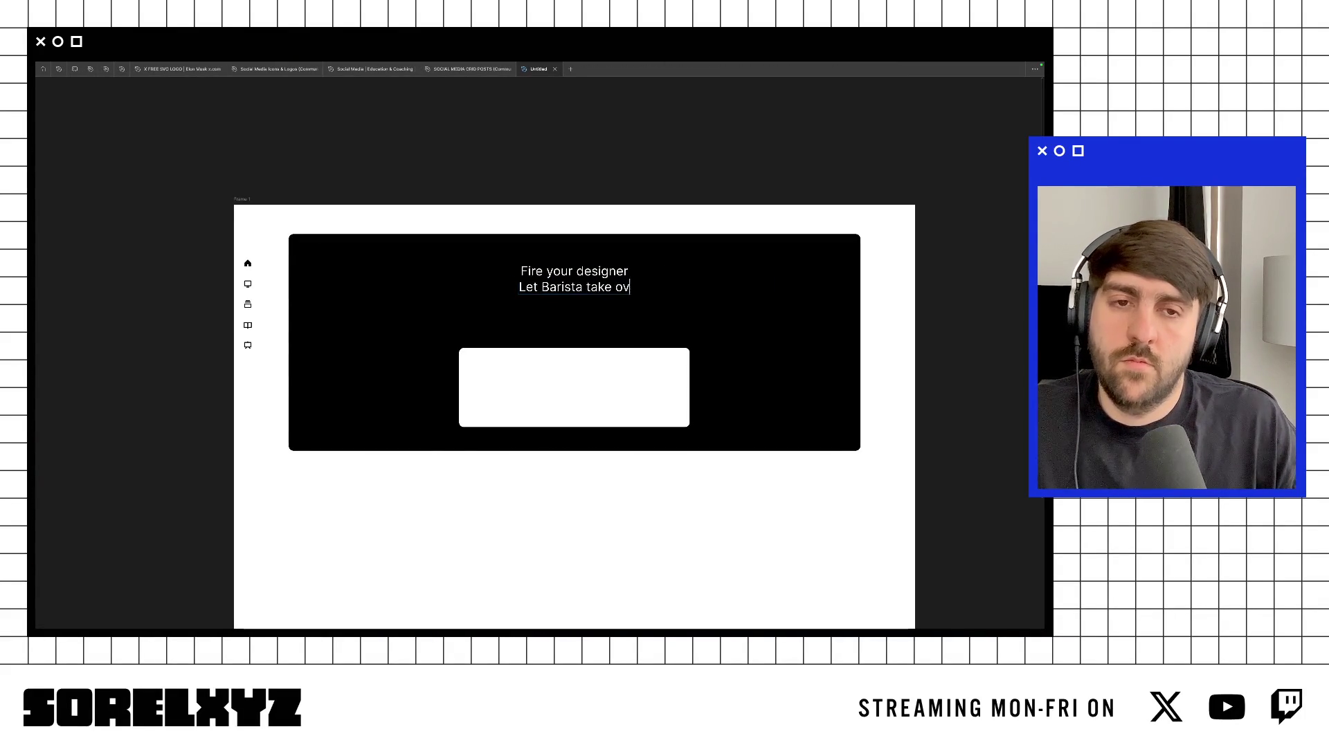
key("BackSpace")
key("BackSpace")
key("BackSpace")
key("BackSpace")
key("BackSpace")
key("shift+Home")
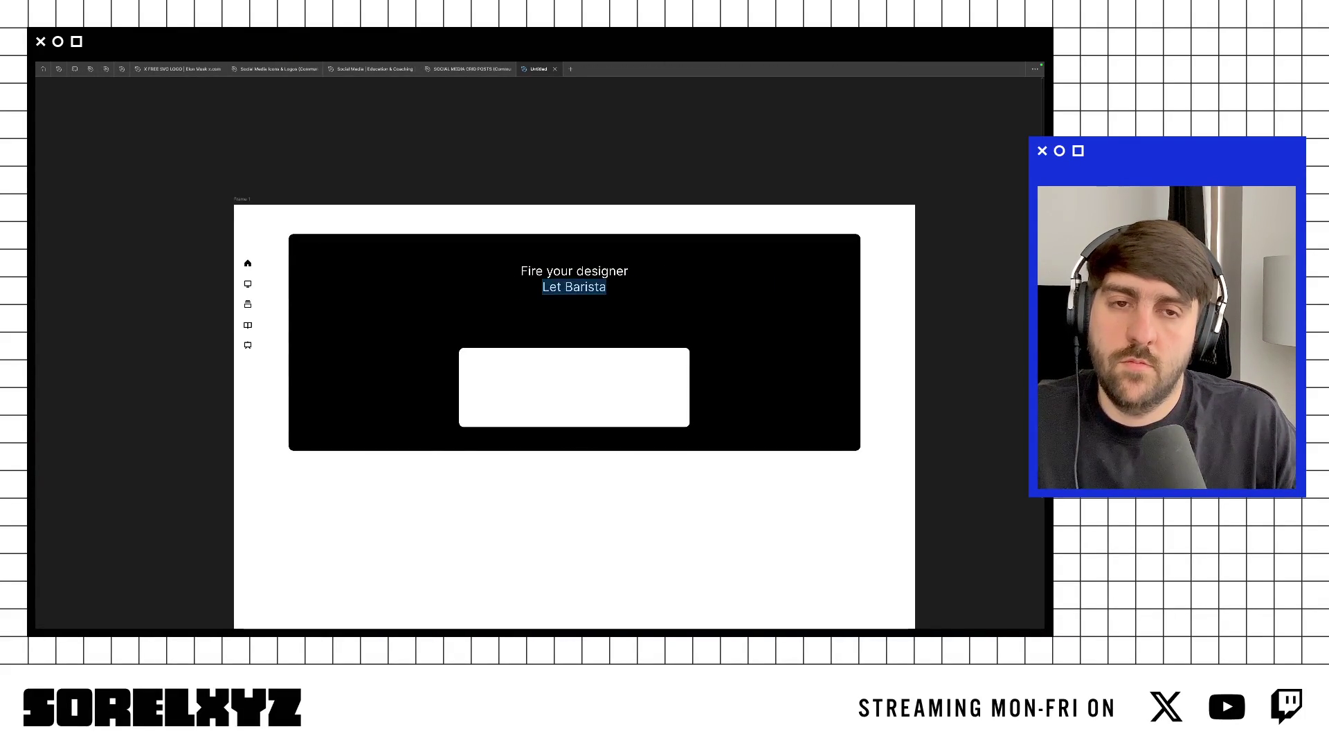
type("Let B")
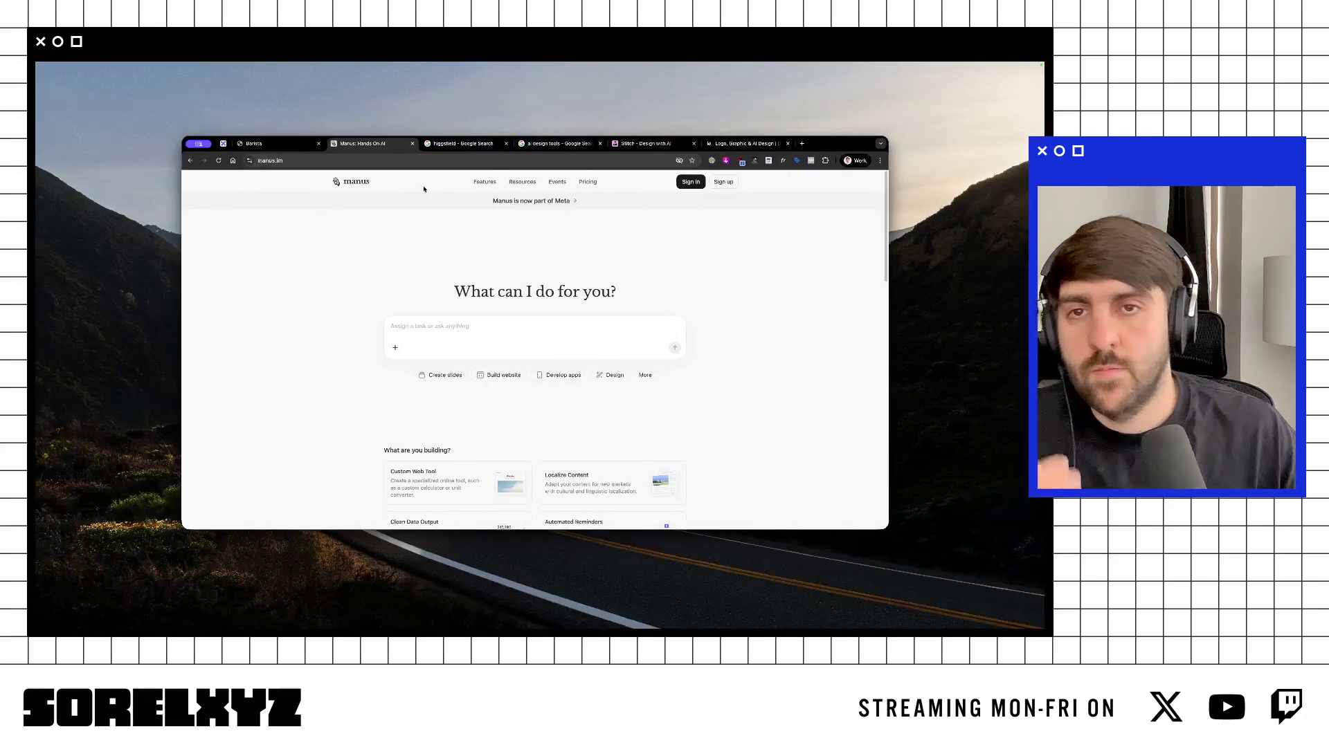
left_click(652, 142)
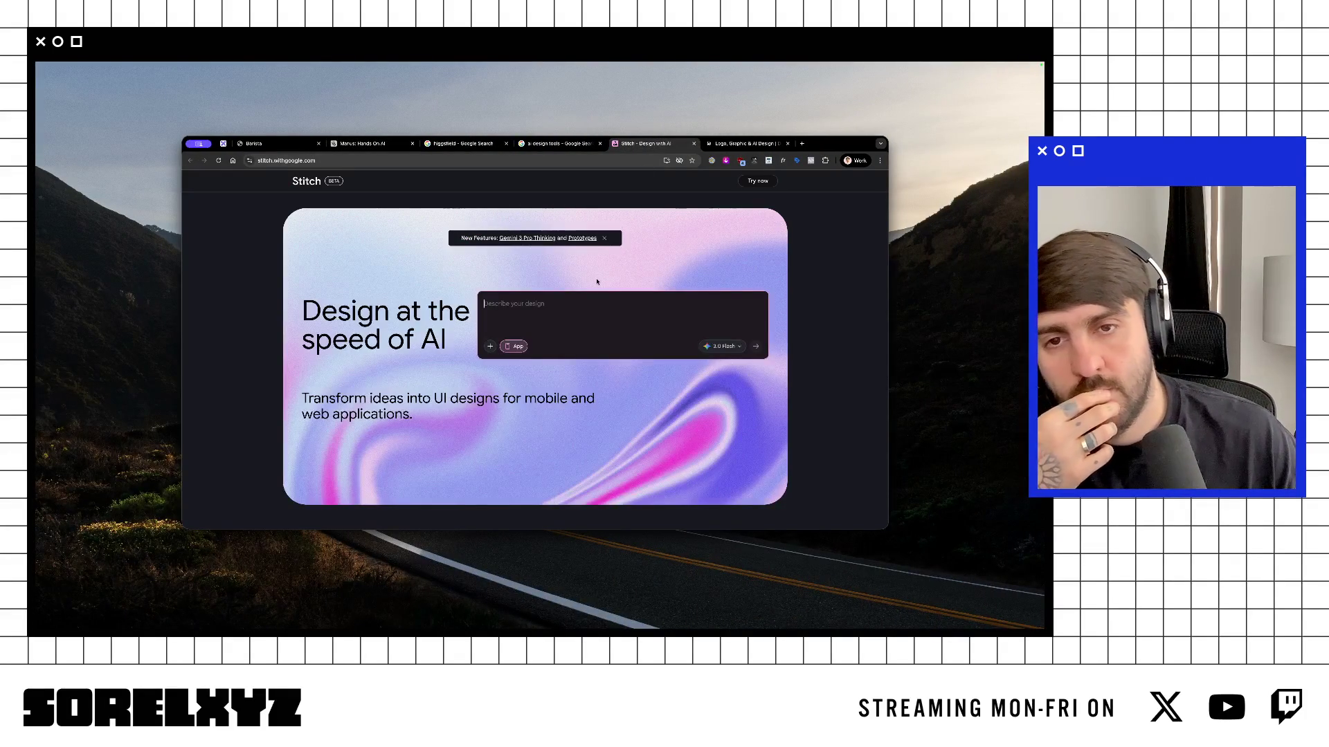
key("ctrl+Right")
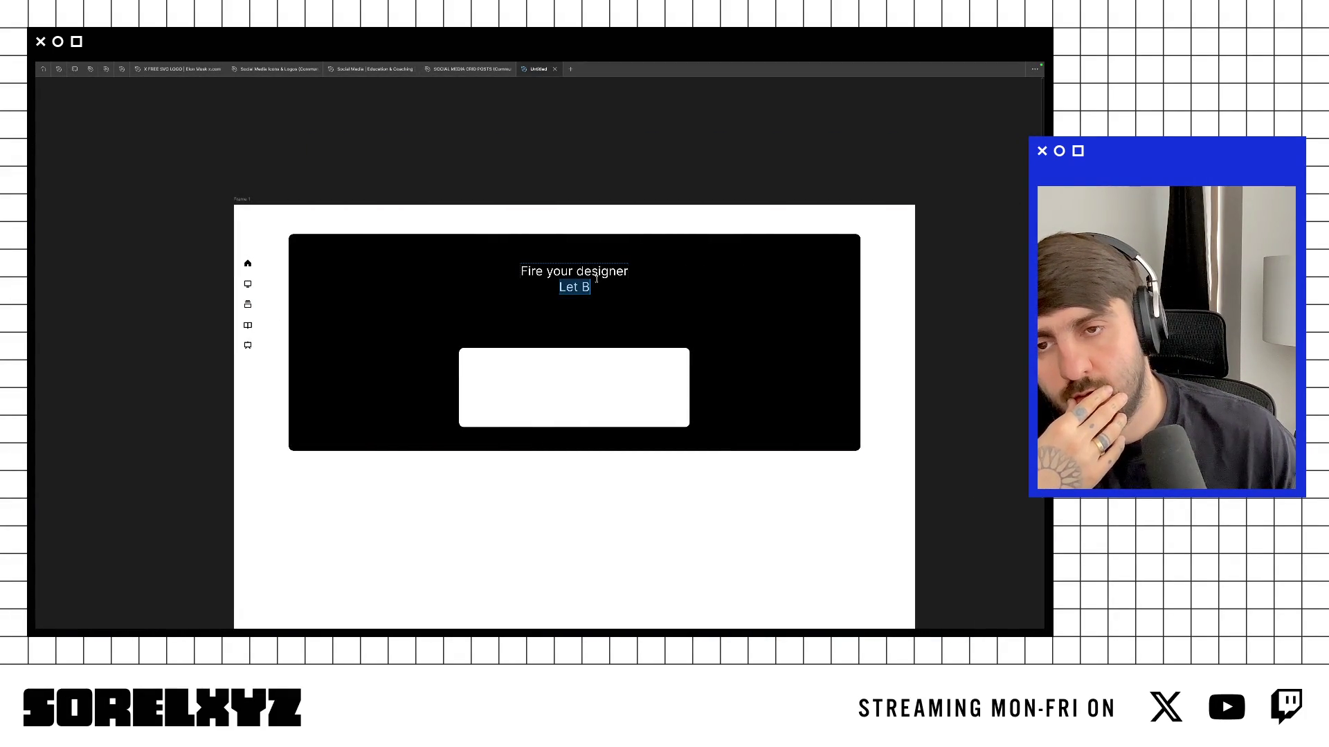
type("Bar")
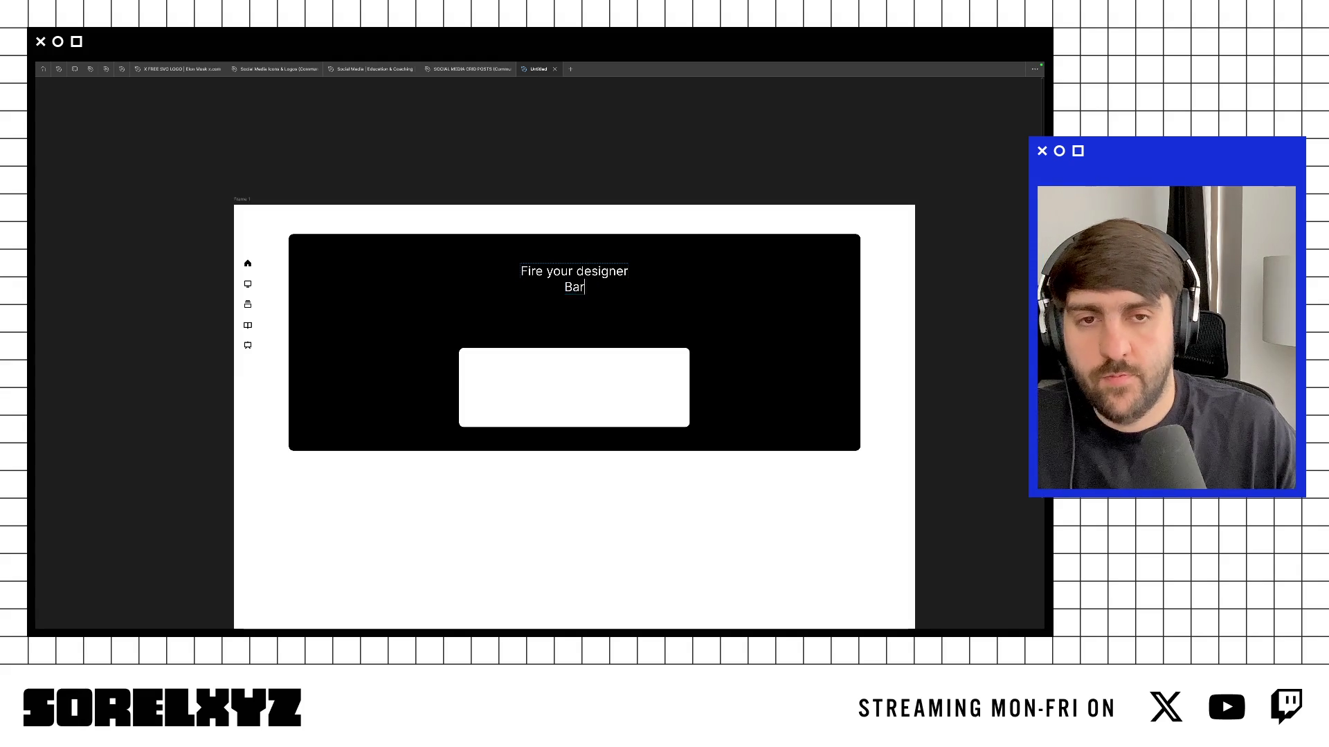
type("ista ")
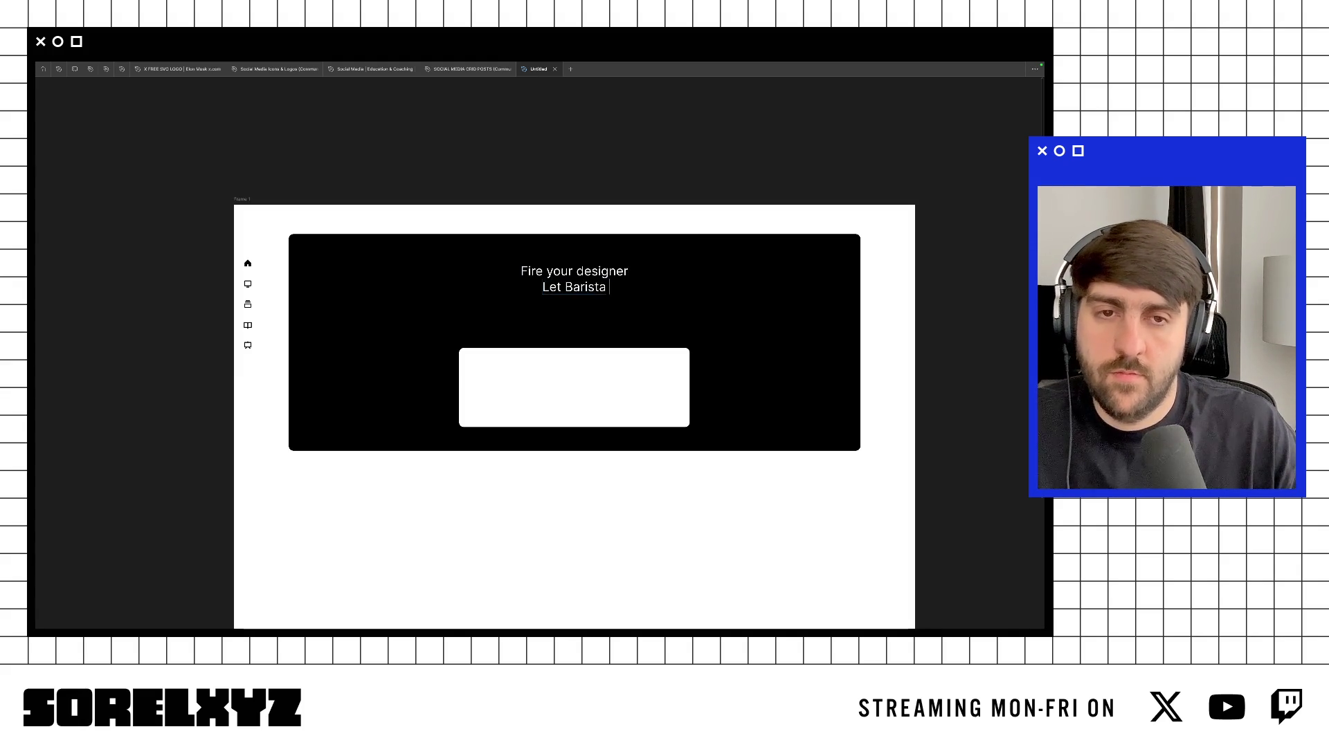
type("take ov")
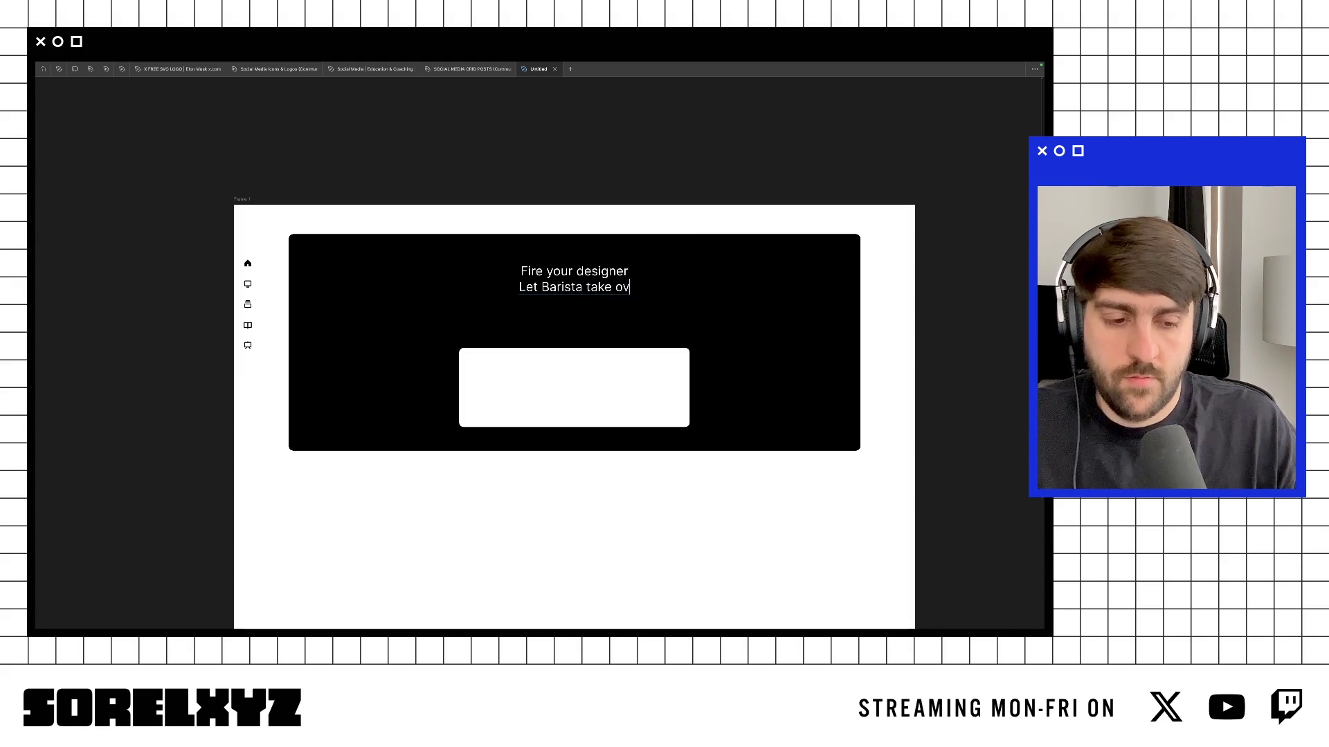
type("er all your")
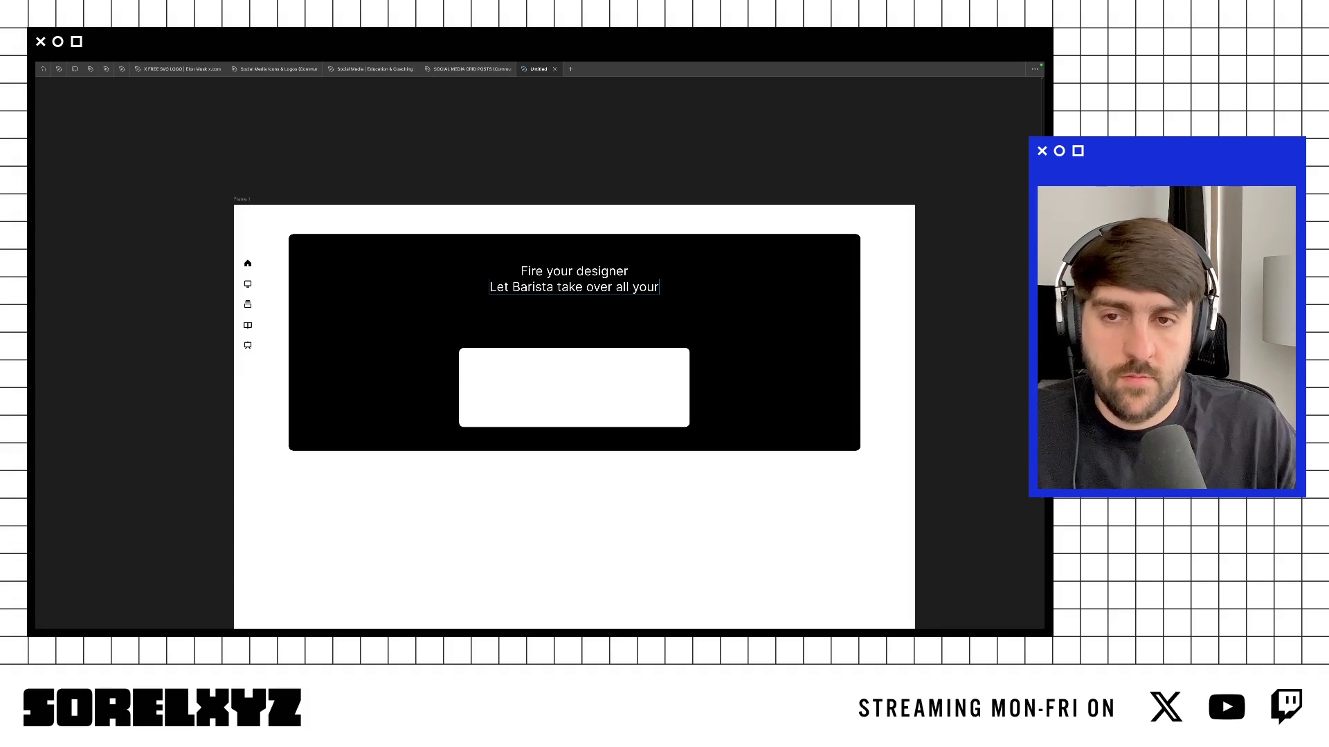
Step: Replace the draft with 'Barista is your full-time senior designer' and finish editing
key("shift+Home")
type("B")
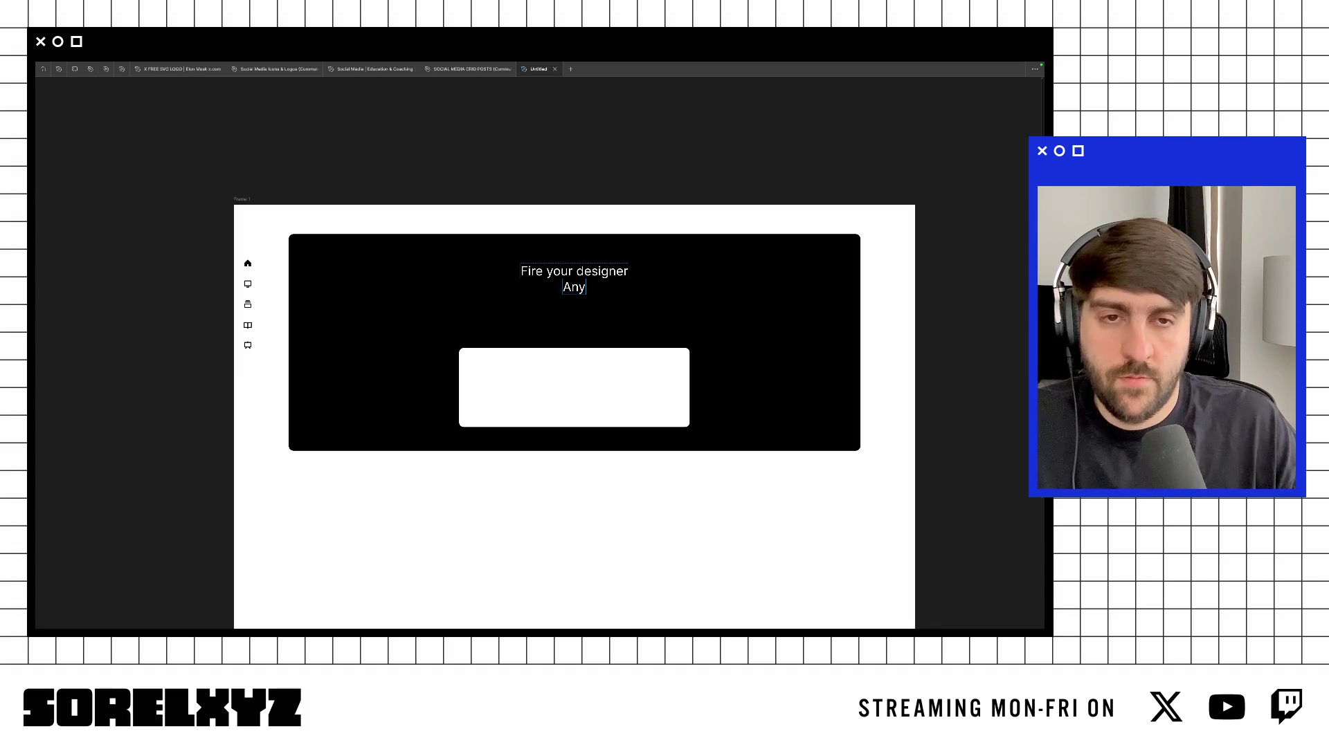
type("arista is ")
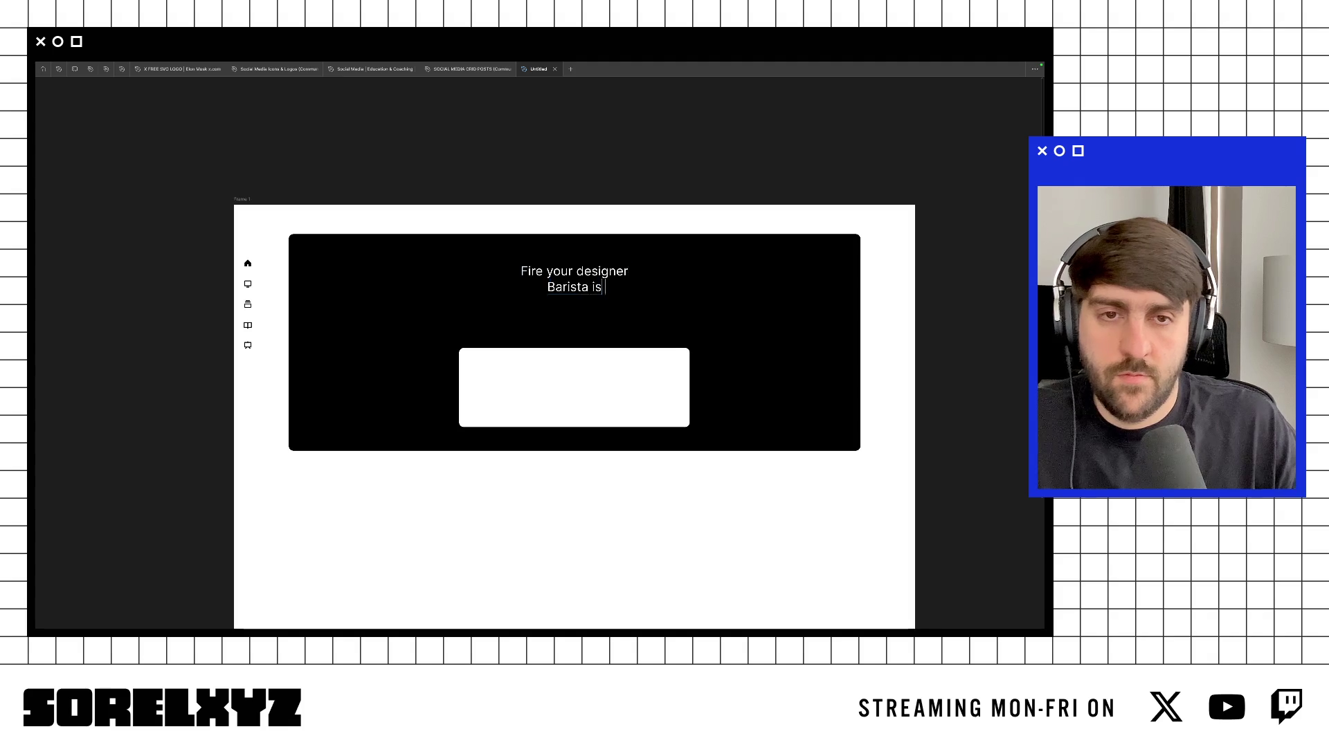
type("your full-ti")
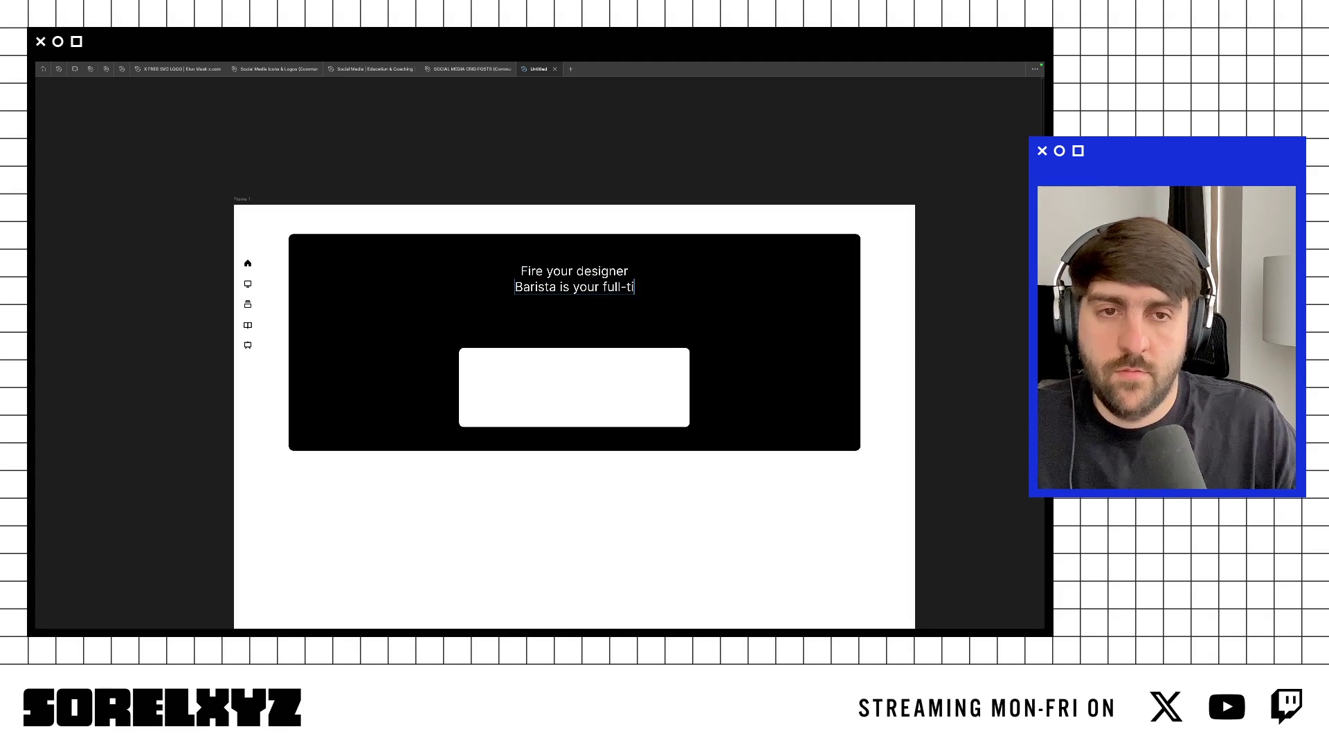
type("me senior desig")
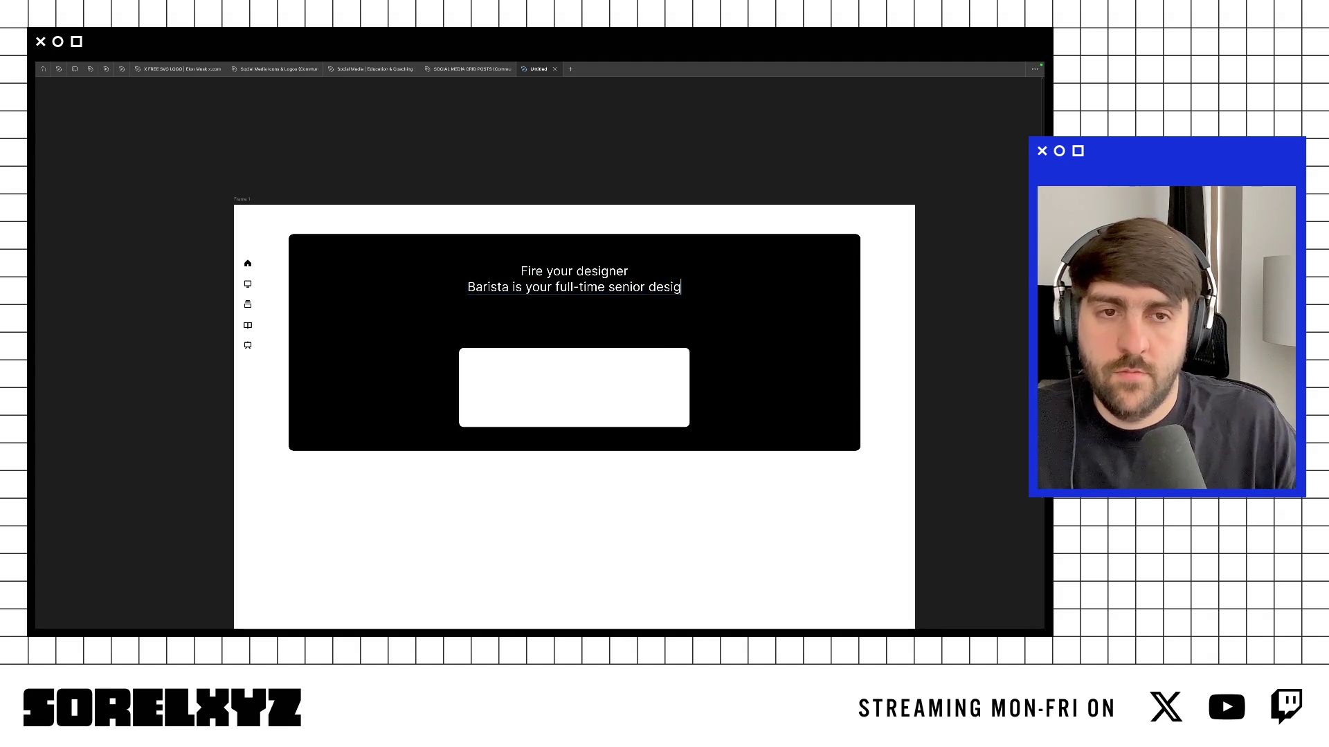
type("ner")
key("Escape")
Step: Make the subtitle Extra Light weight
key("ctrl+backslash")
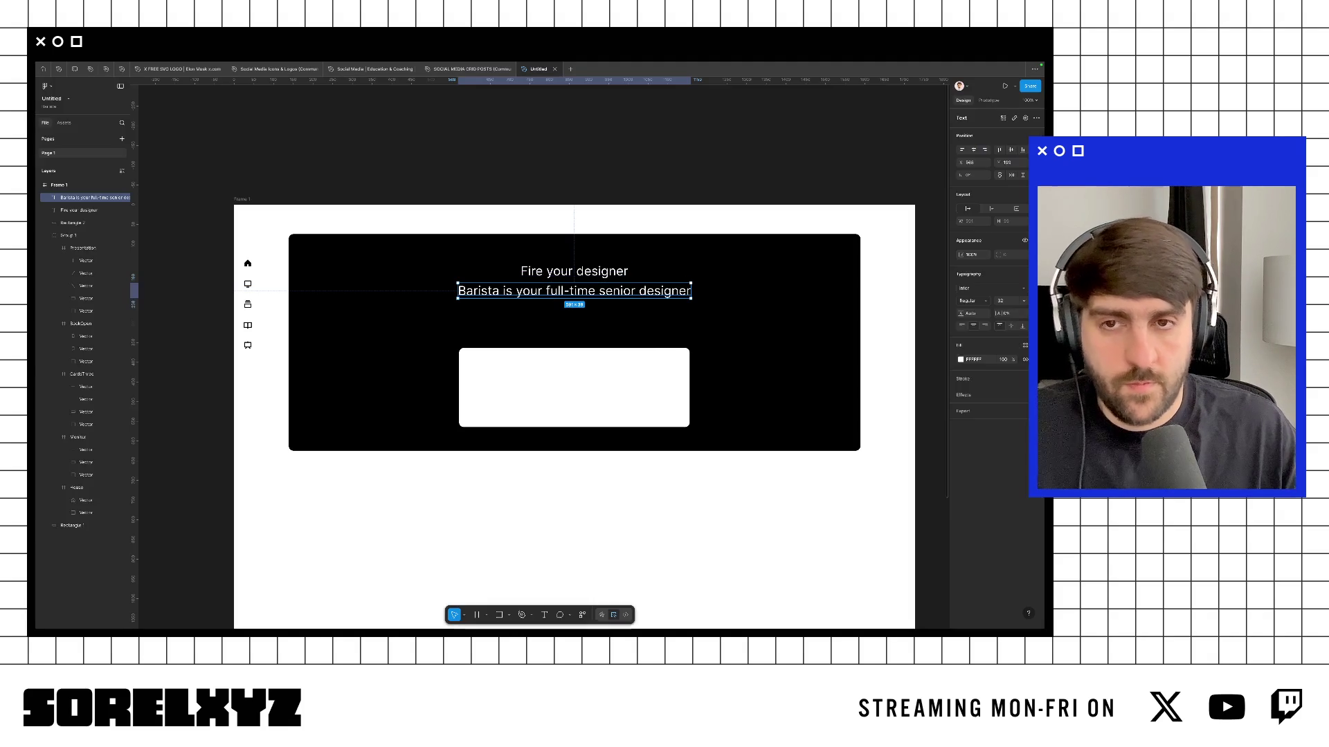
left_click(974, 306)
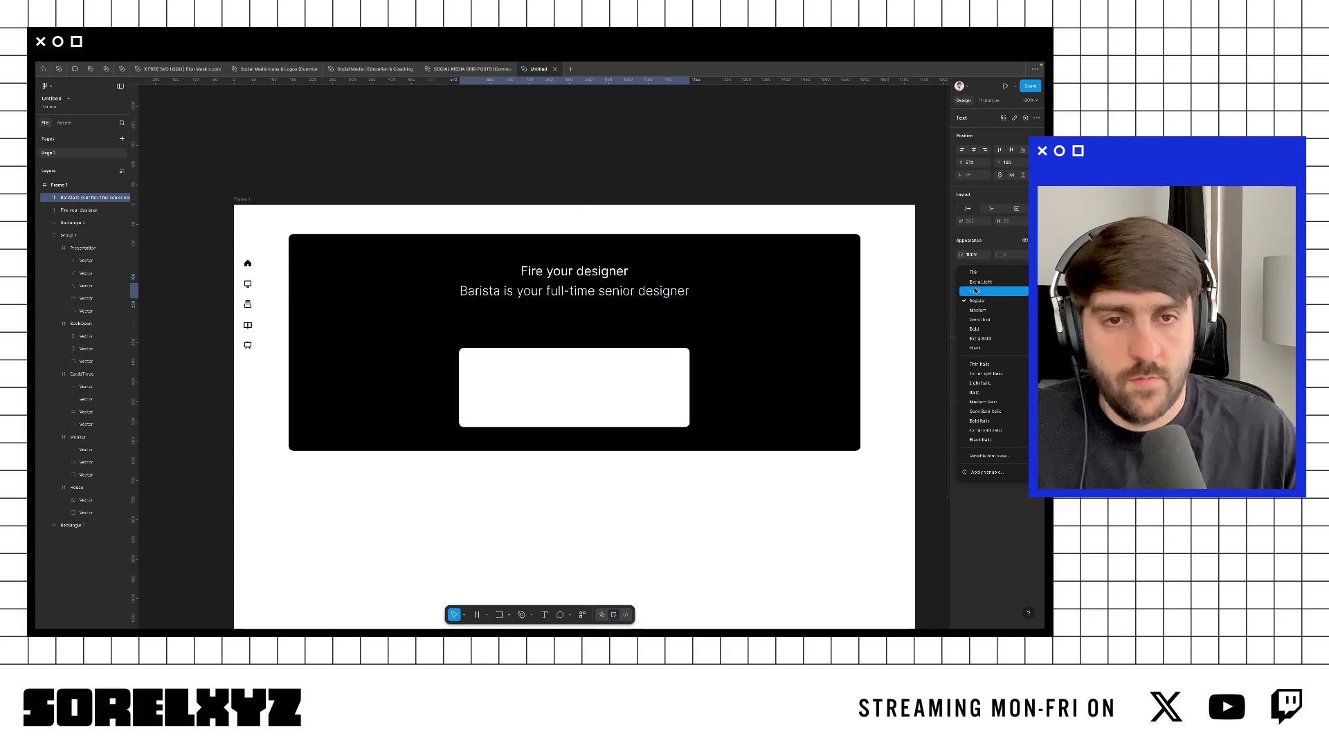
left_click(976, 283)
Step: Select both headline lines and set their font size to 28
left_click(575, 271, "shift")
left_click(1009, 314)
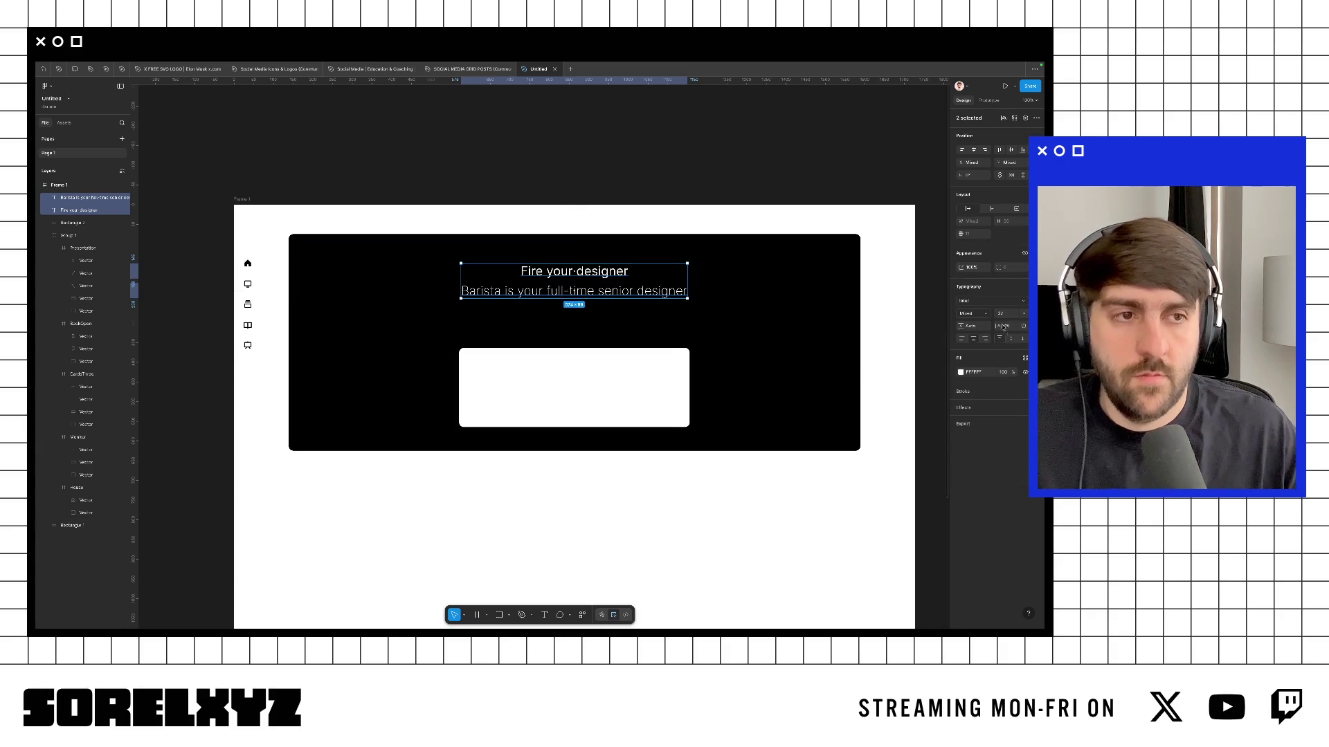
type("24")
key("Return")
type("28")
key("Return")
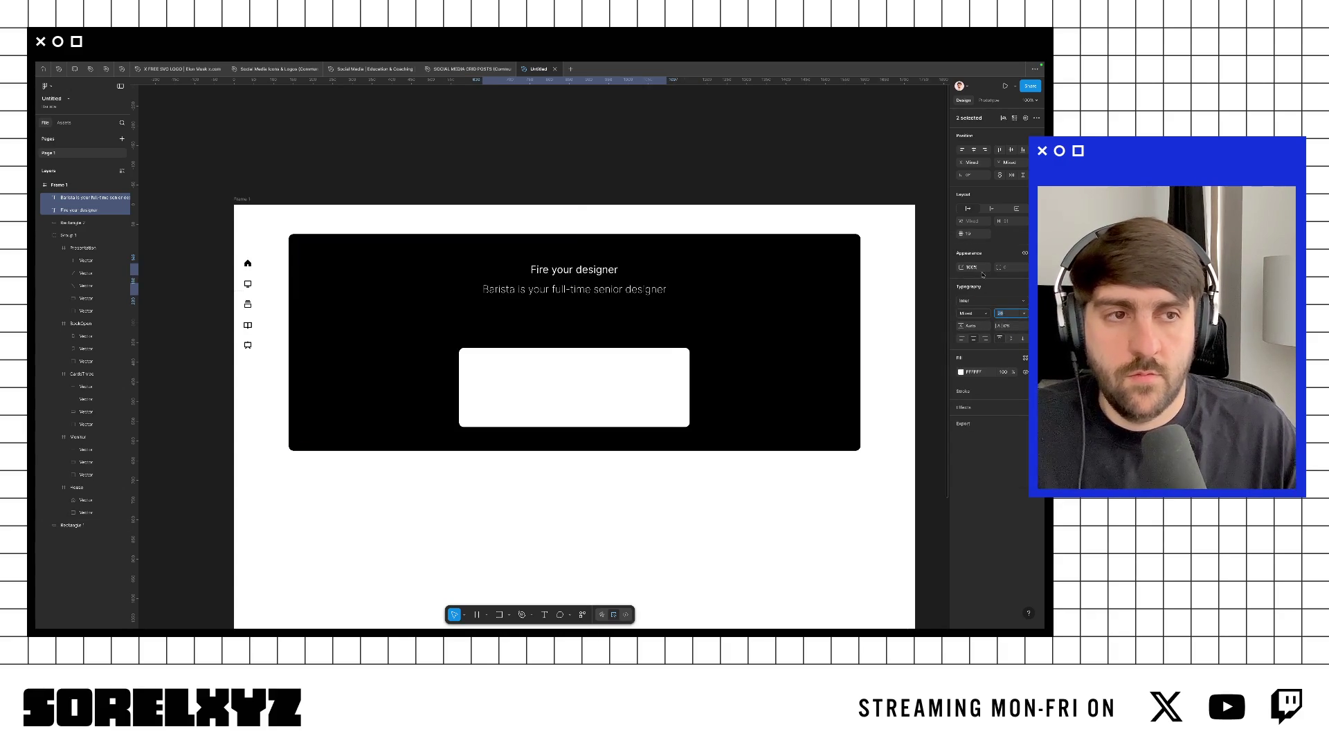
Step: Set the gap between the two lines to 8 and hide the panels to check
left_click(973, 233)
type("10")
key("BackSpace")
key("BackSpace")
type("8")
key("Return")
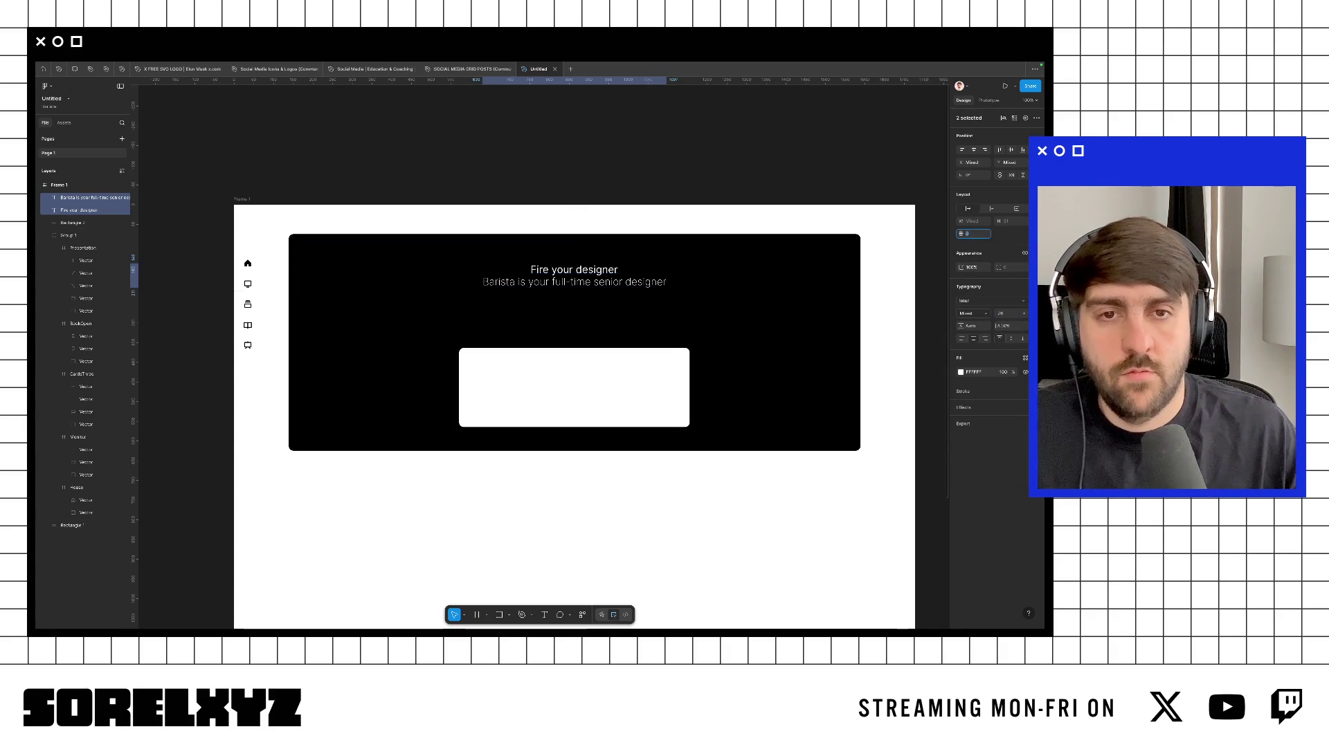
key("ctrl+backslash")
key("shift+Up")
key("shift+Up")
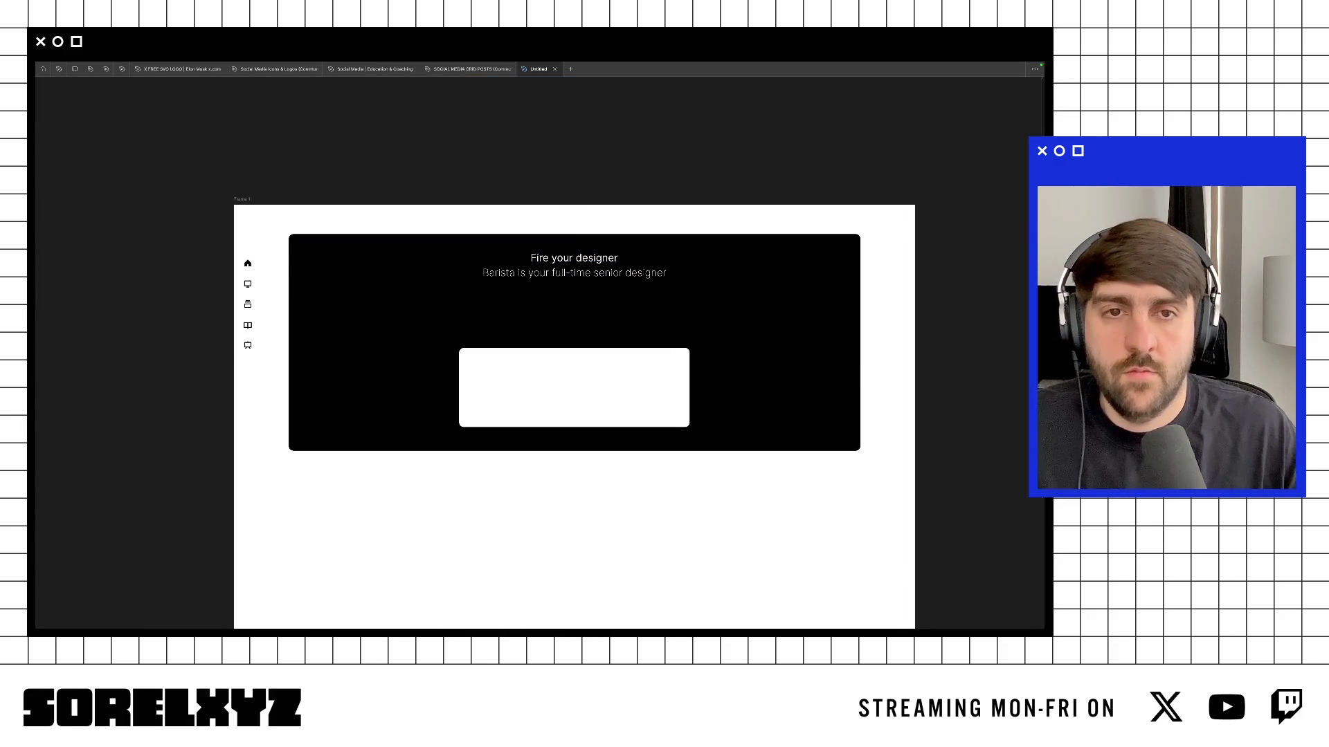
Step: Select the landing page frame, present it as a prototype, and exit full screen
left_click(799, 277)
key("ctrl+backslash")
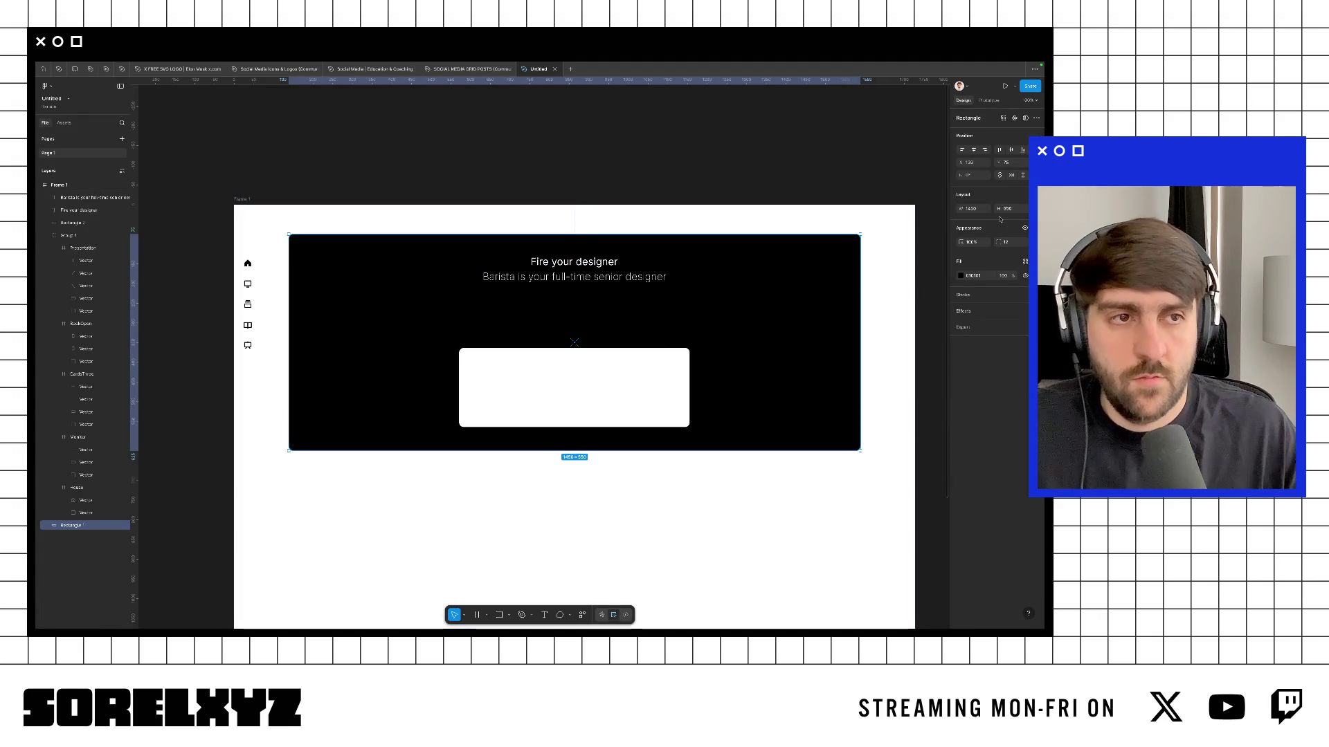
mouse_move(61, 81)
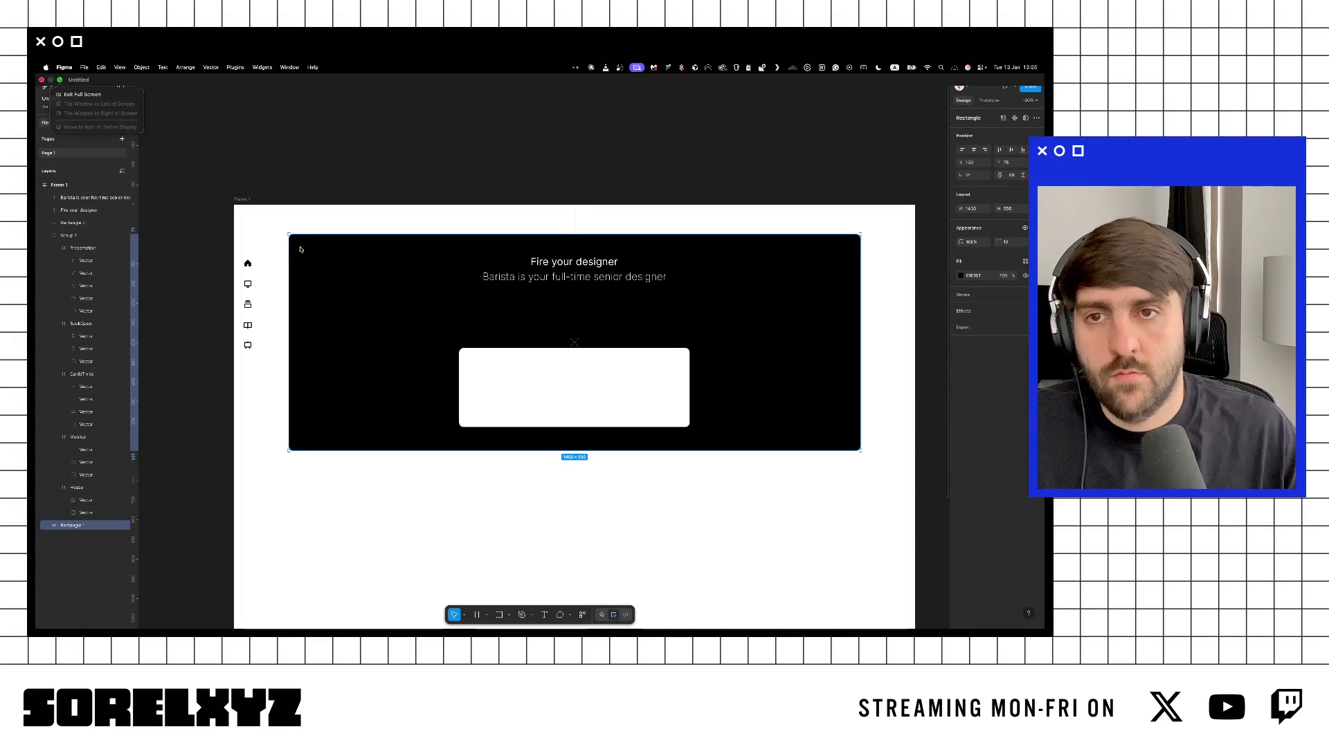
left_click(240, 198)
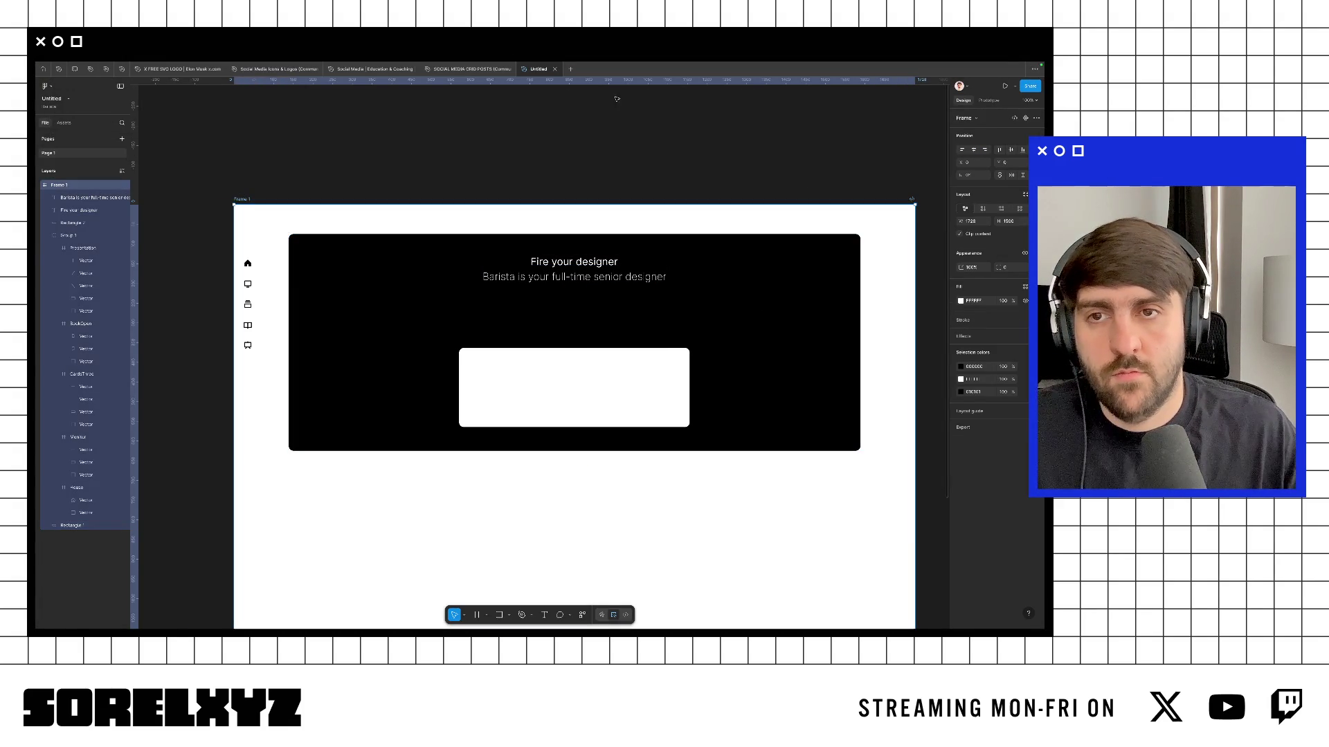
left_click(1003, 86)
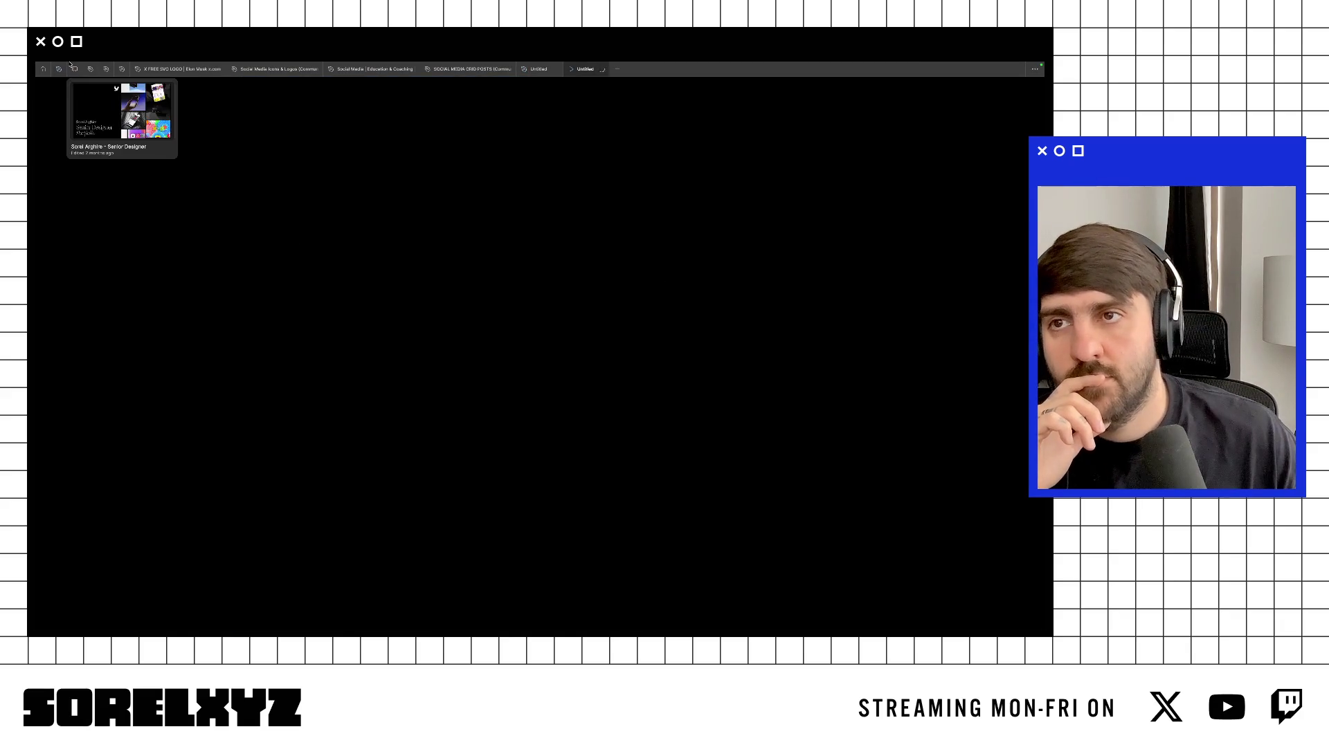
left_click(60, 82)
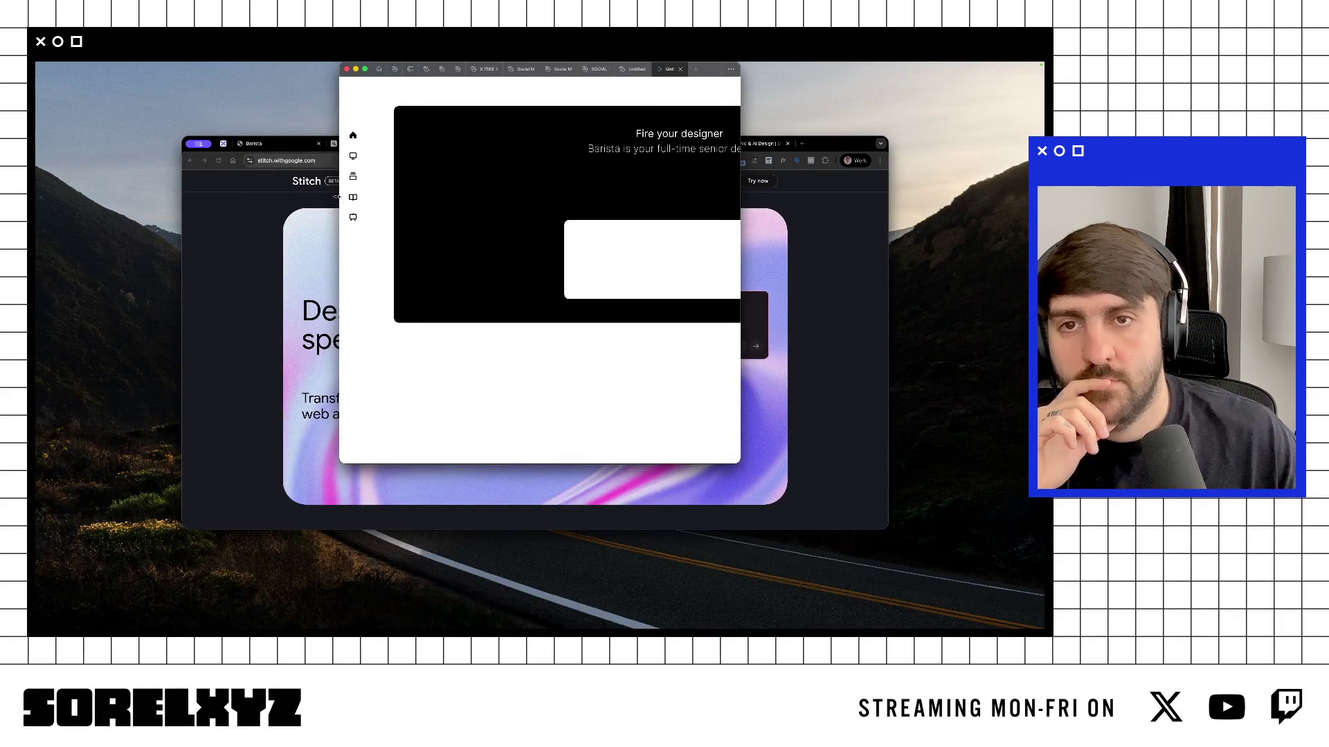
Step: Compare the prototype against the Stitch and Manus sites in the browser
key("ctrl+Up")
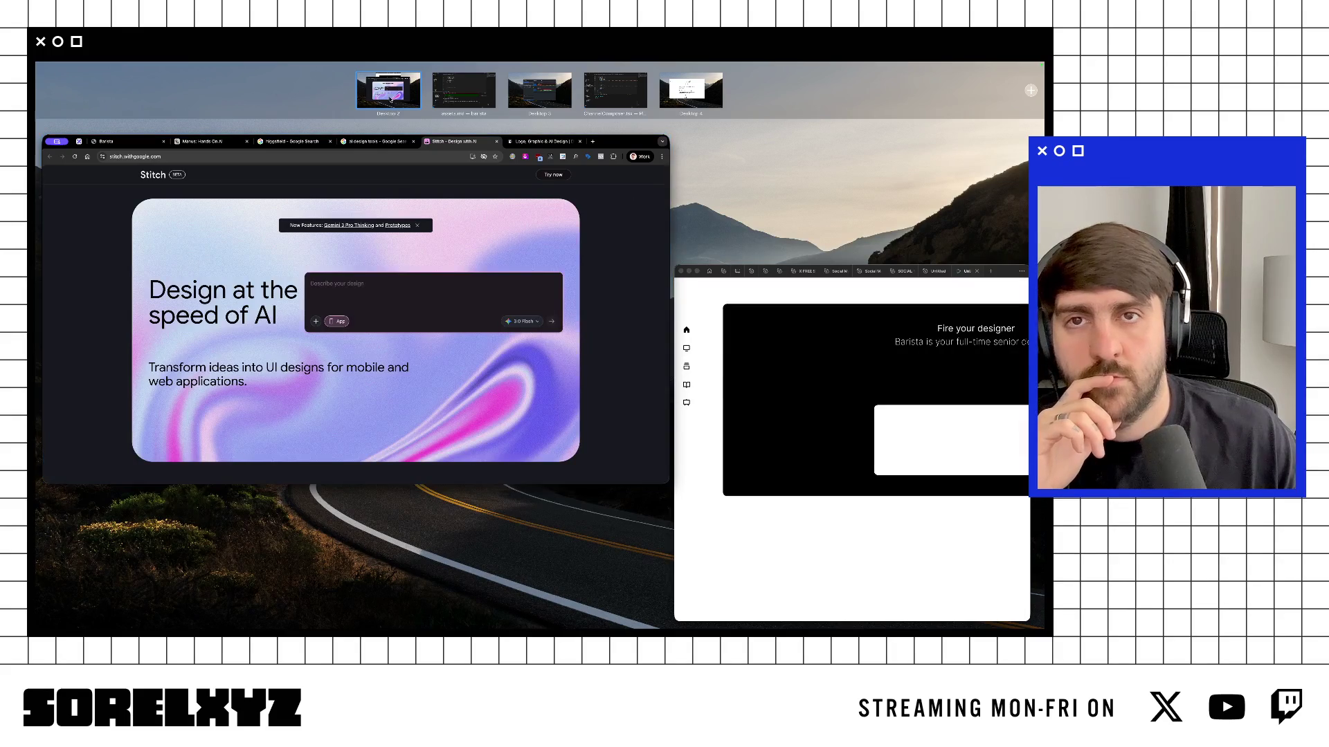
left_click(630, 201)
left_click(367, 144)
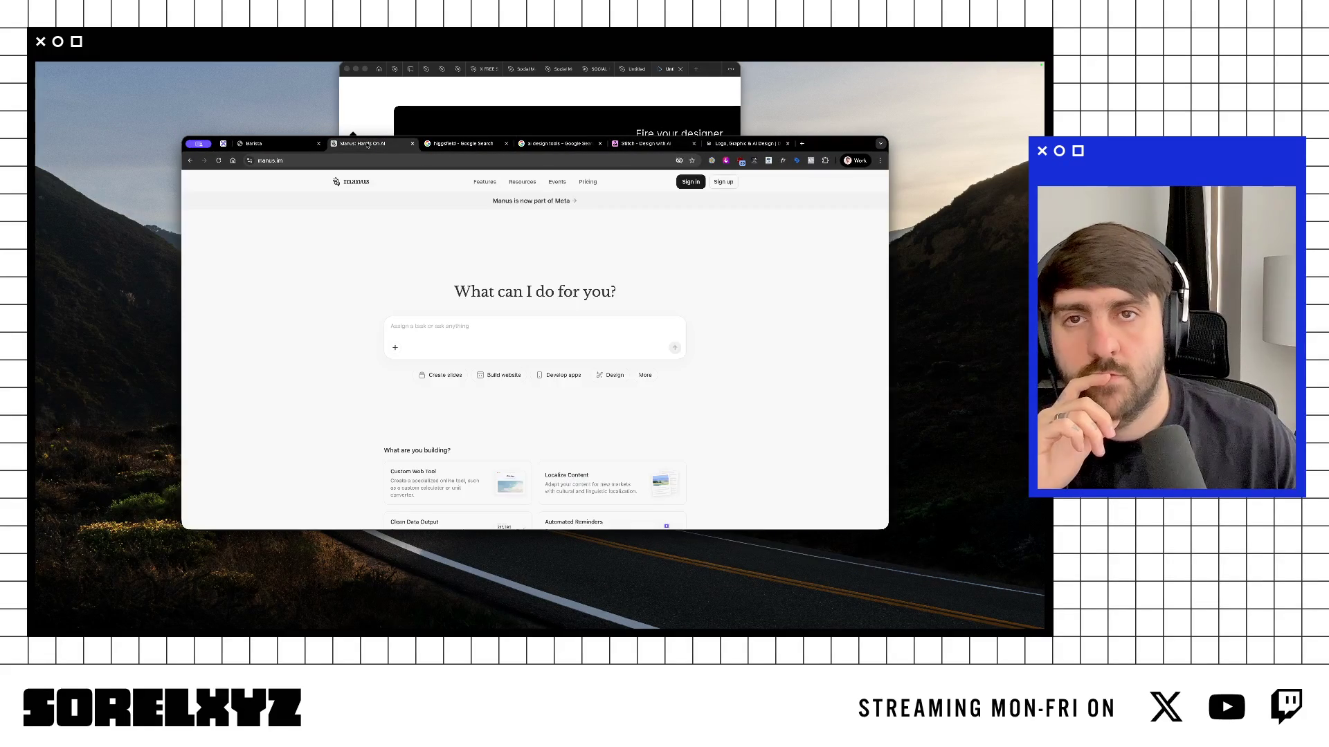
left_click(427, 67)
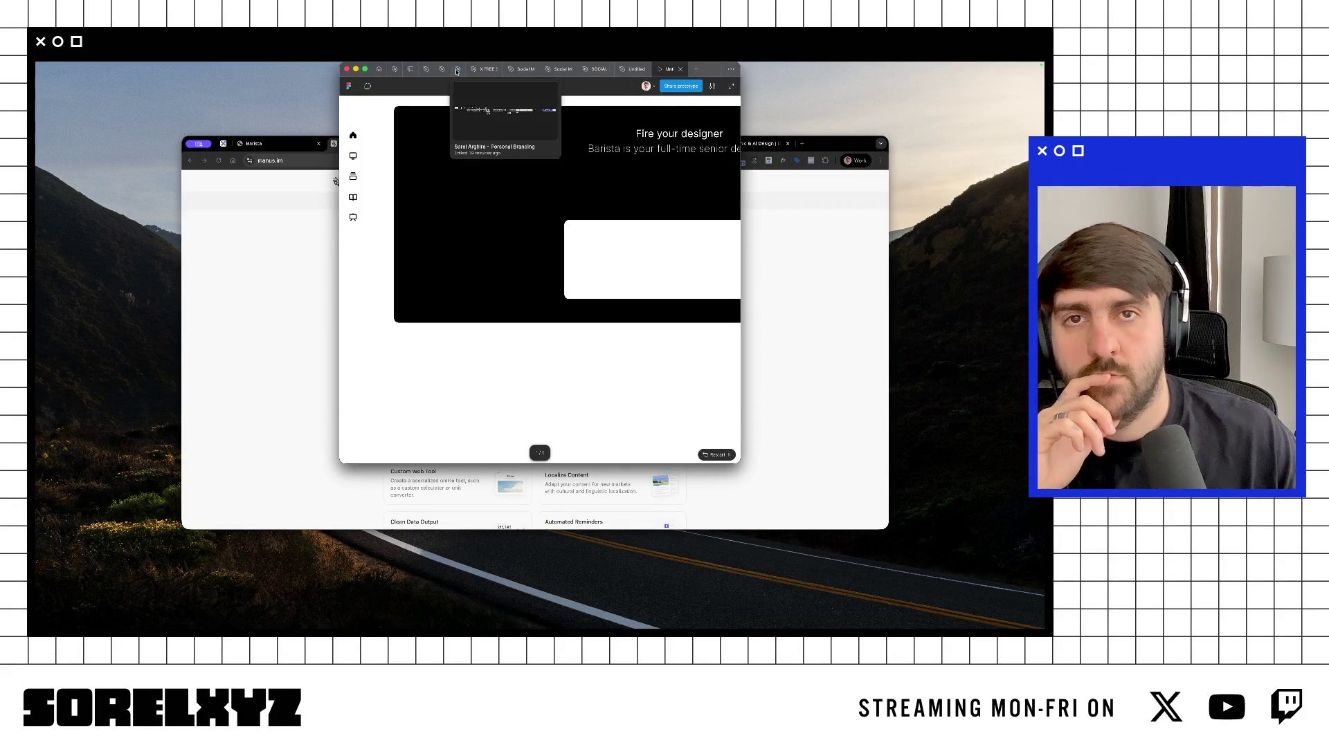
Step: Move the prototype window to another desktop, widen it and reposition it
key("ctrl+Up")
mouse_move(852, 443)
left_mouse_down()
mouse_move(954, 109)
mouse_move(1041, 66)
mouse_move(679, 90)
left_mouse_up()
left_click(661, 90)
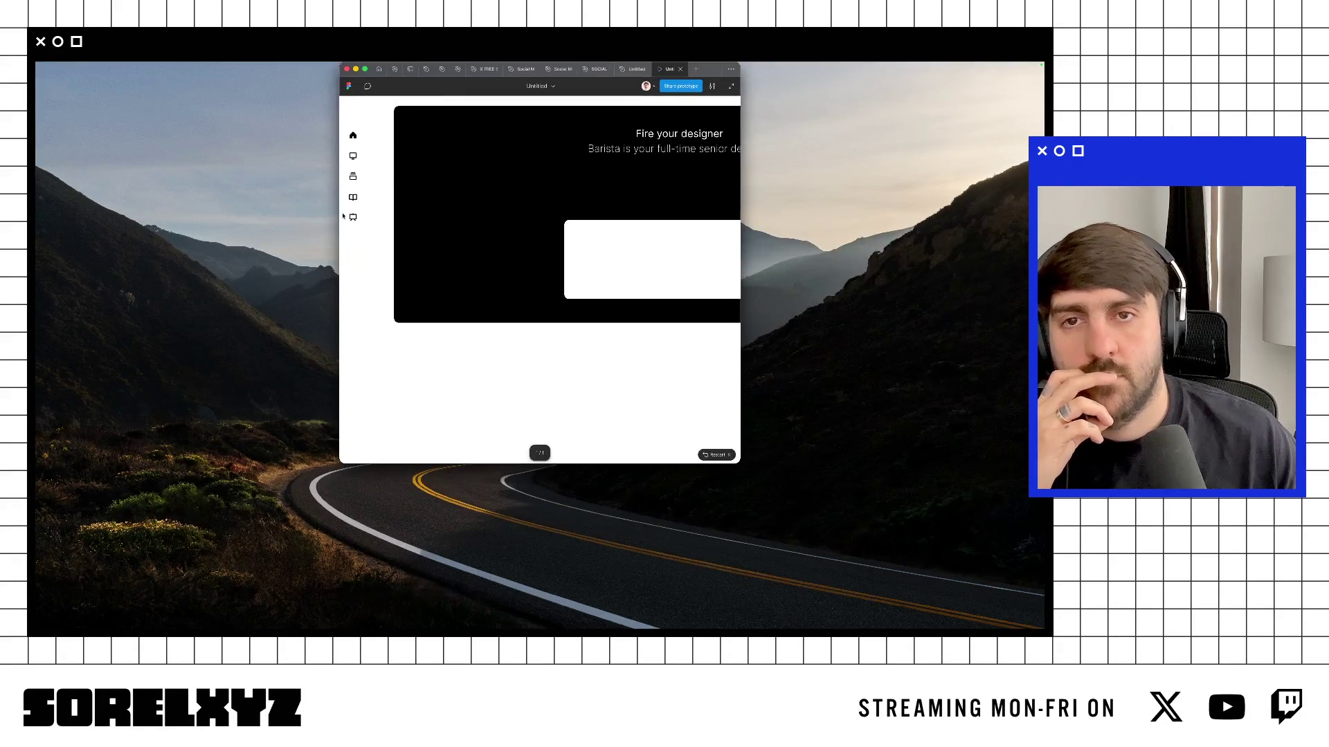
mouse_move(338, 213)
left_mouse_down()
mouse_move(44, 195)
mouse_move(59, 196)
left_mouse_up()
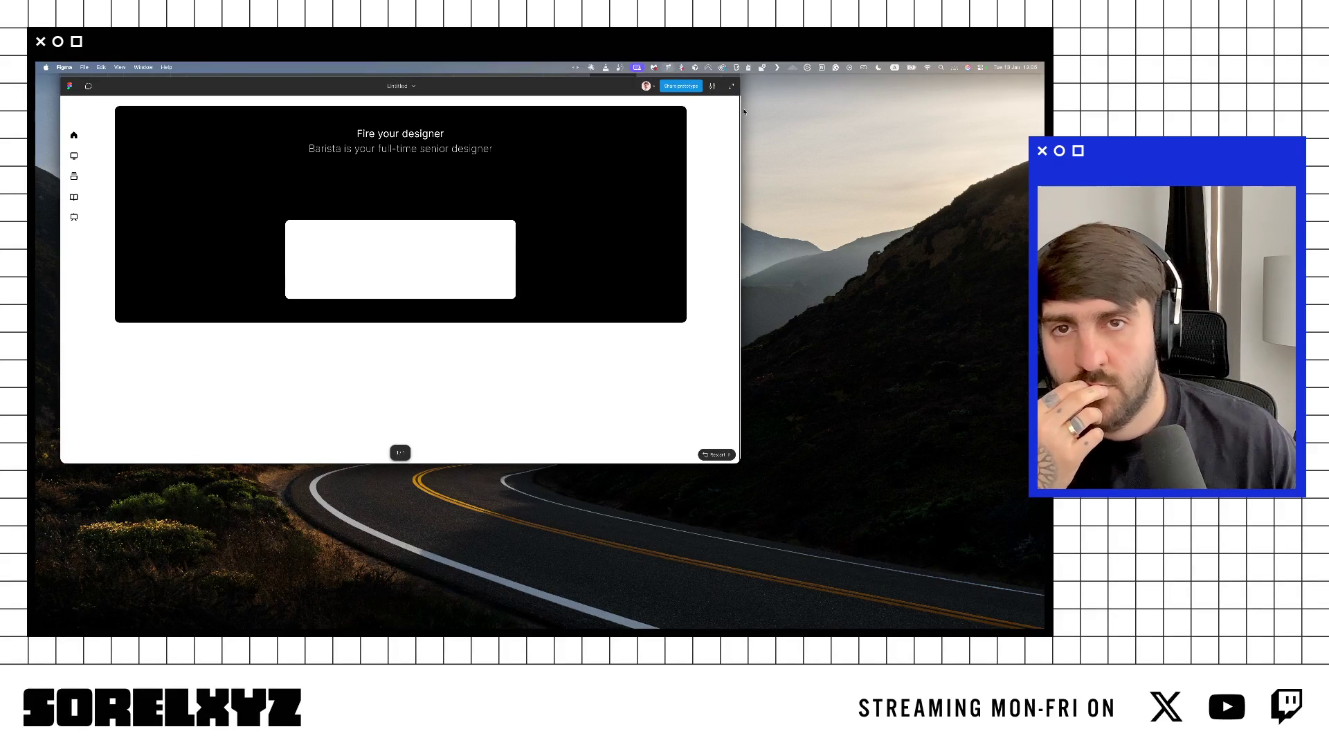
left_click(665, 86)
left_click(692, 394)
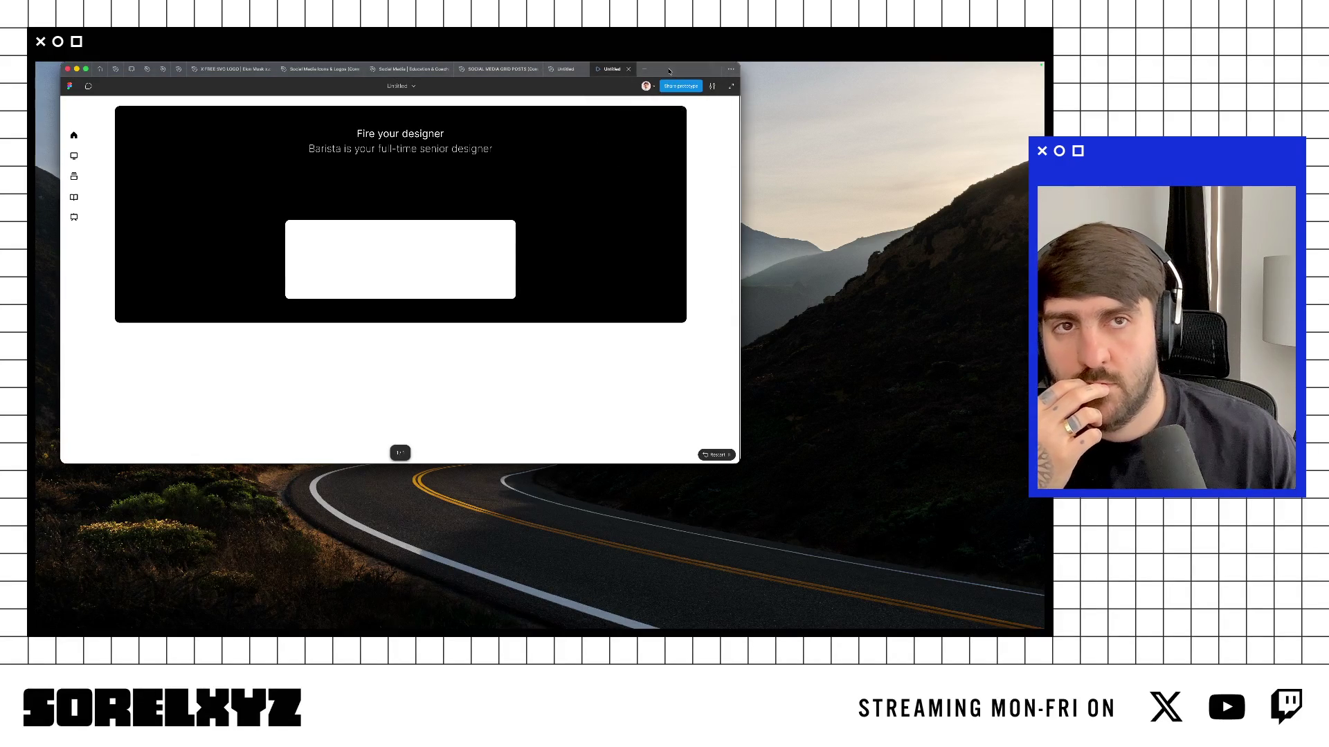
left_click_drag(670, 72, 753, 135)
Step: Back in the Untitled file, select both headline lines and widen the gap between them
left_click(648, 134)
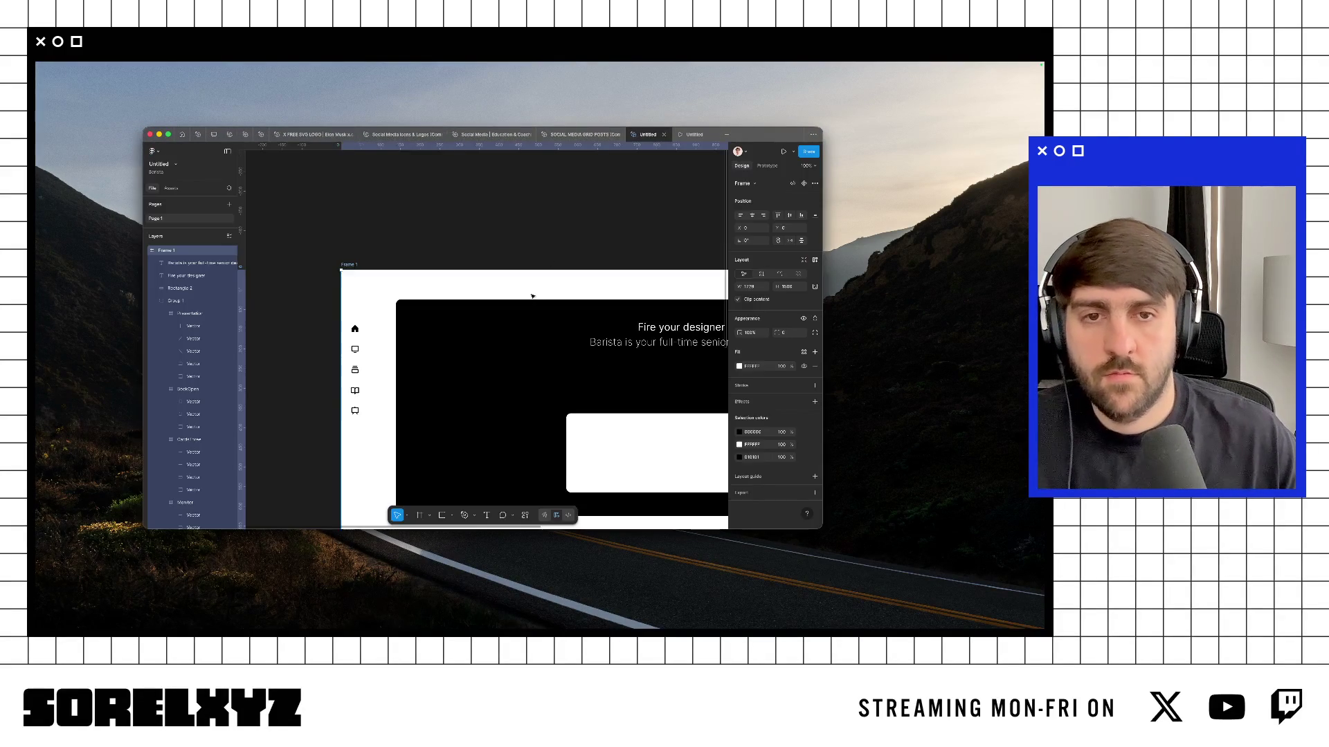
scroll(532, 296, "right", 4)
key("super+backslash")
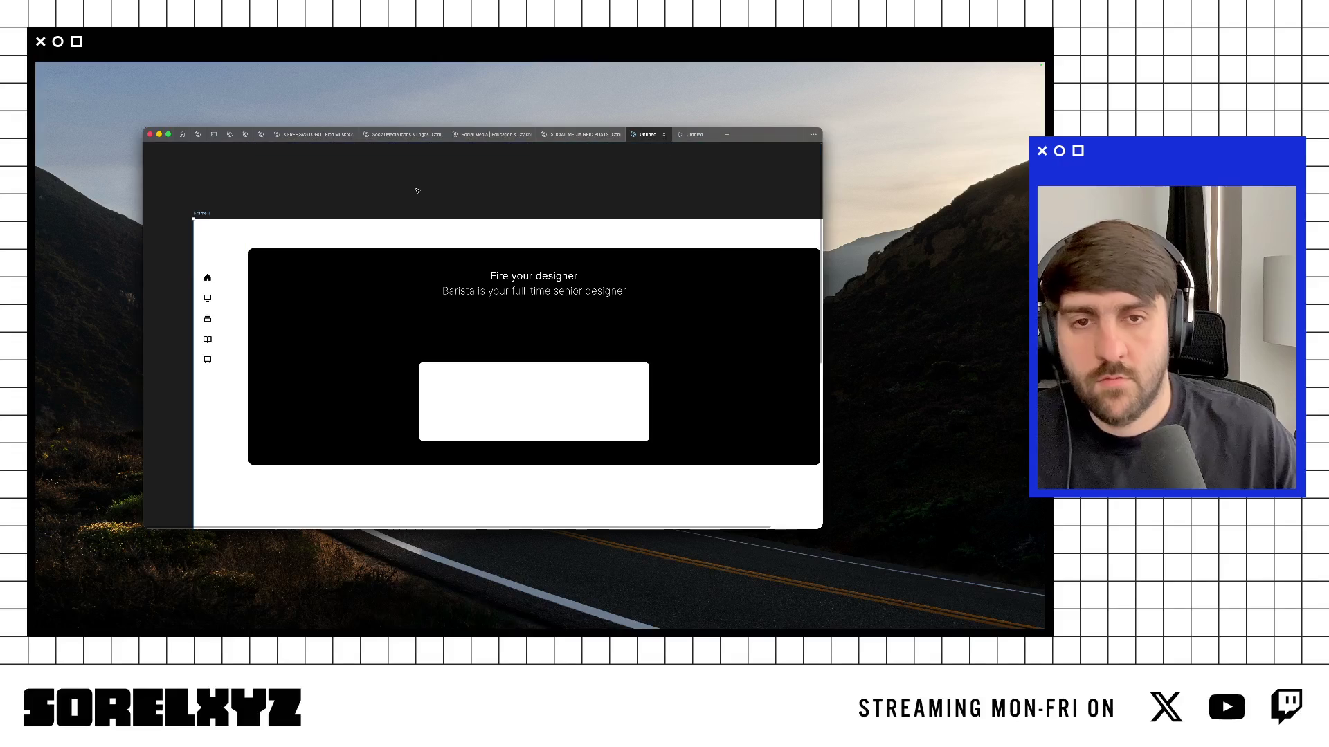
left_click(540, 277)
left_click(540, 291, "shift")
key("super+backslash")
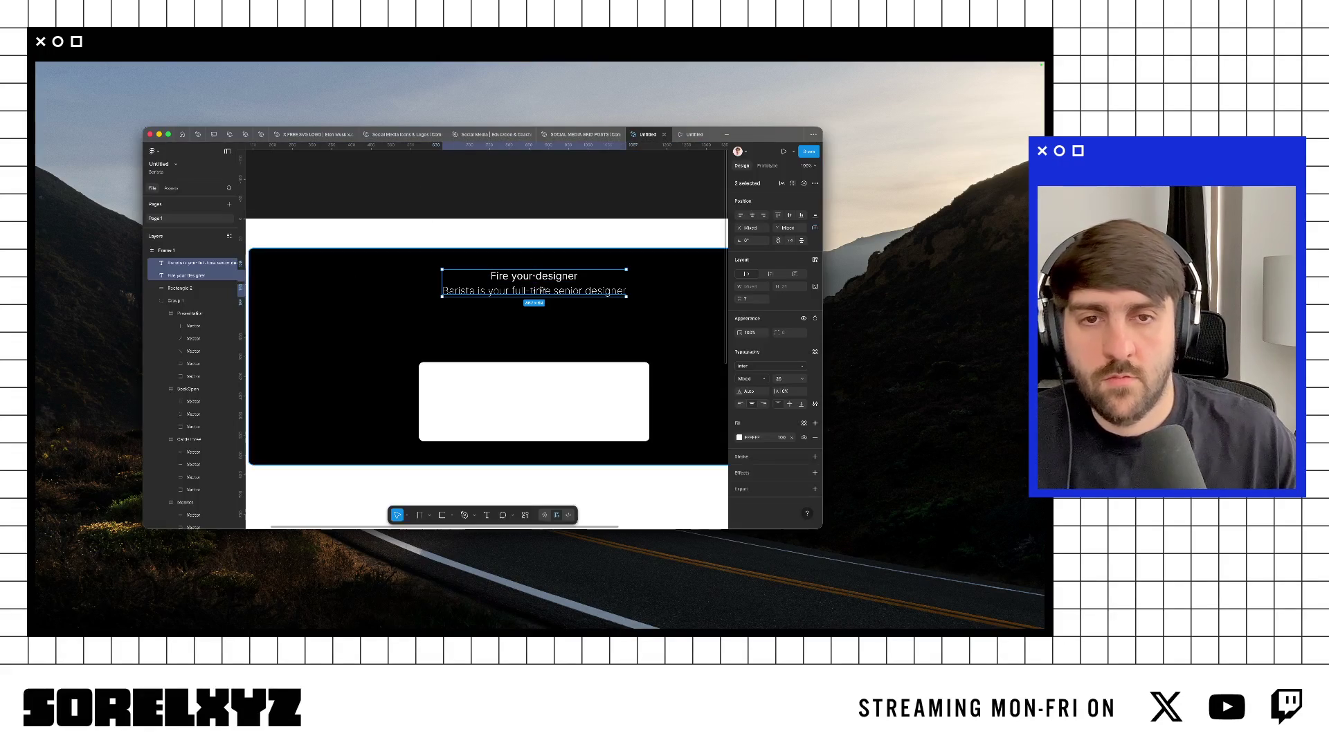
key("shift+Up")
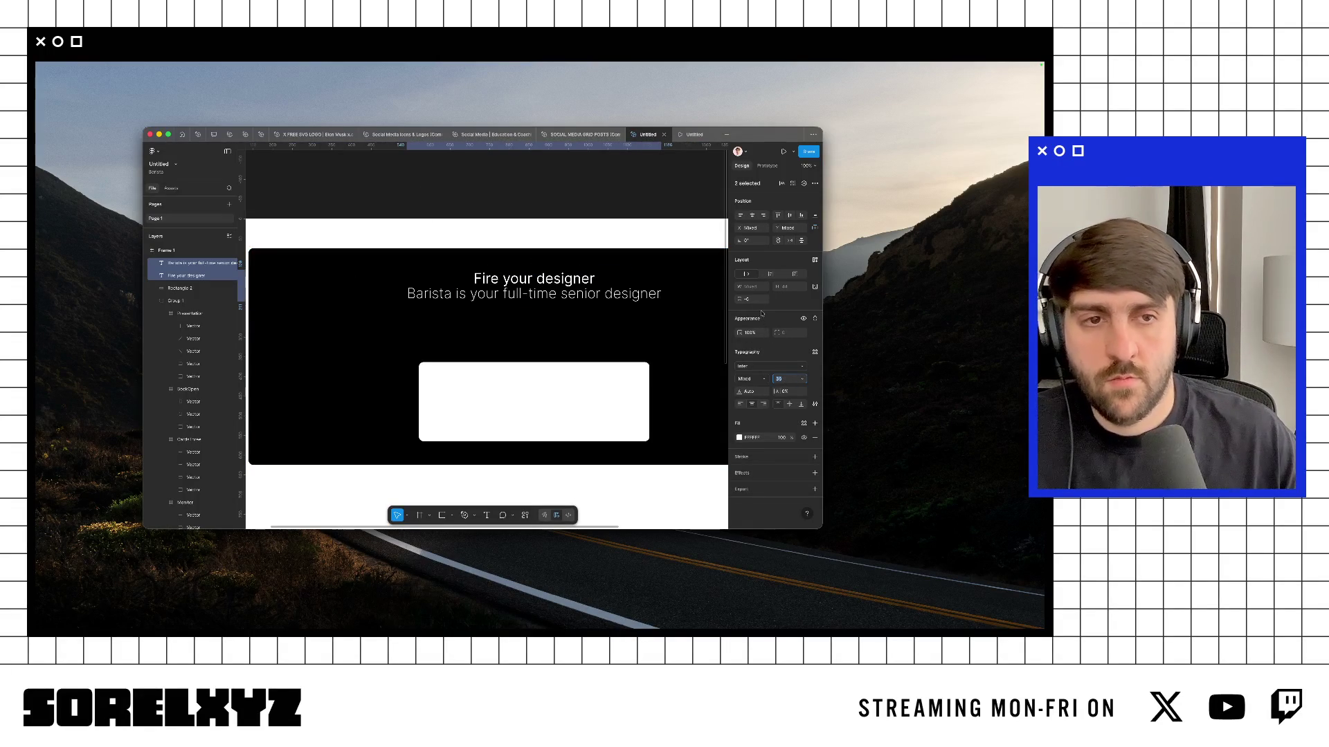
left_click_drag(754, 297, 745, 299)
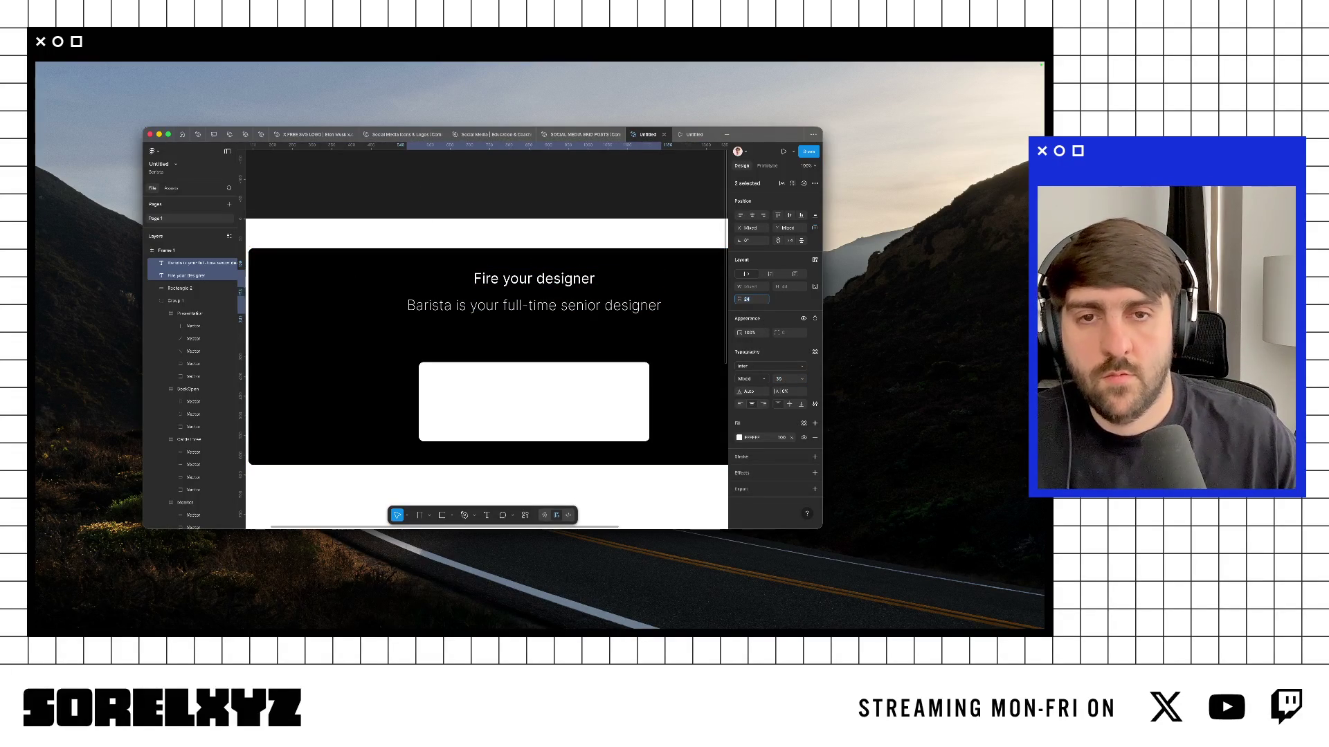
Step: Retype the subtitle, breaking after 'graphic,', then nudge the white prompt box up
key("super+backslash")
key("Return")
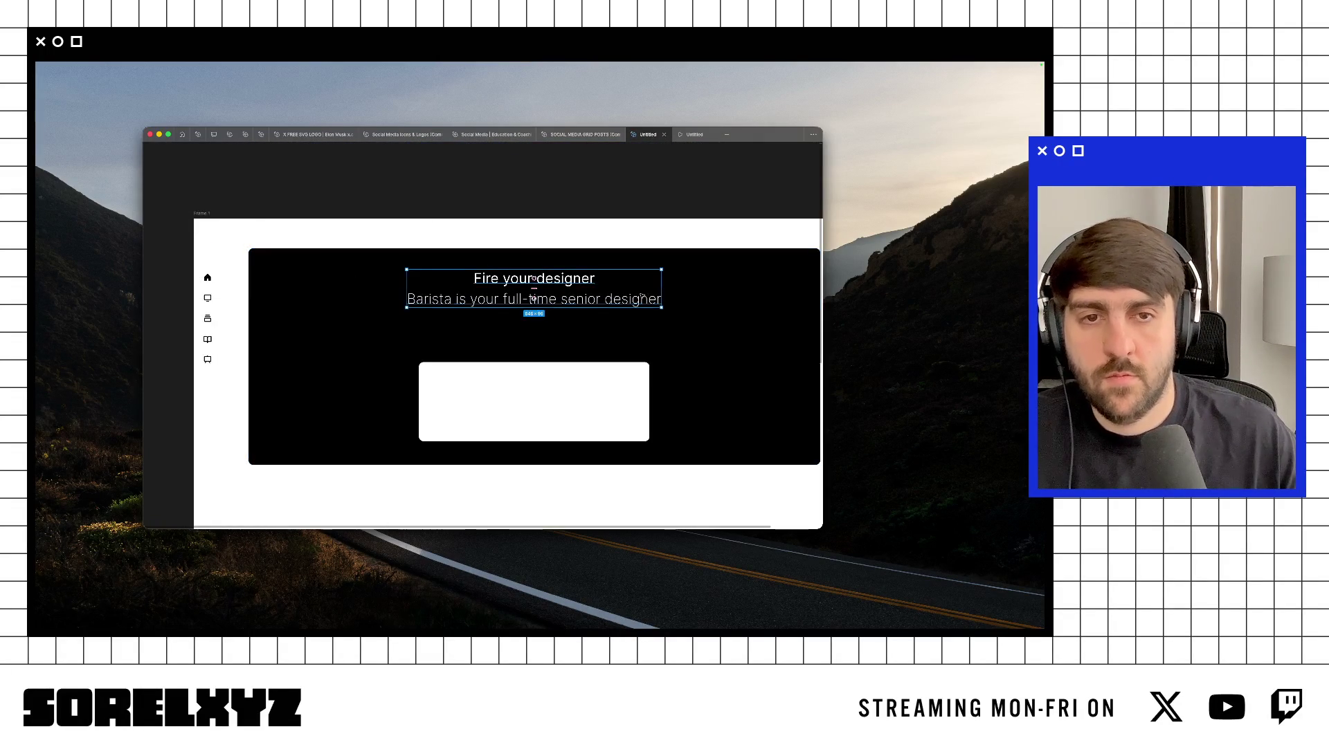
type("Baristacan")
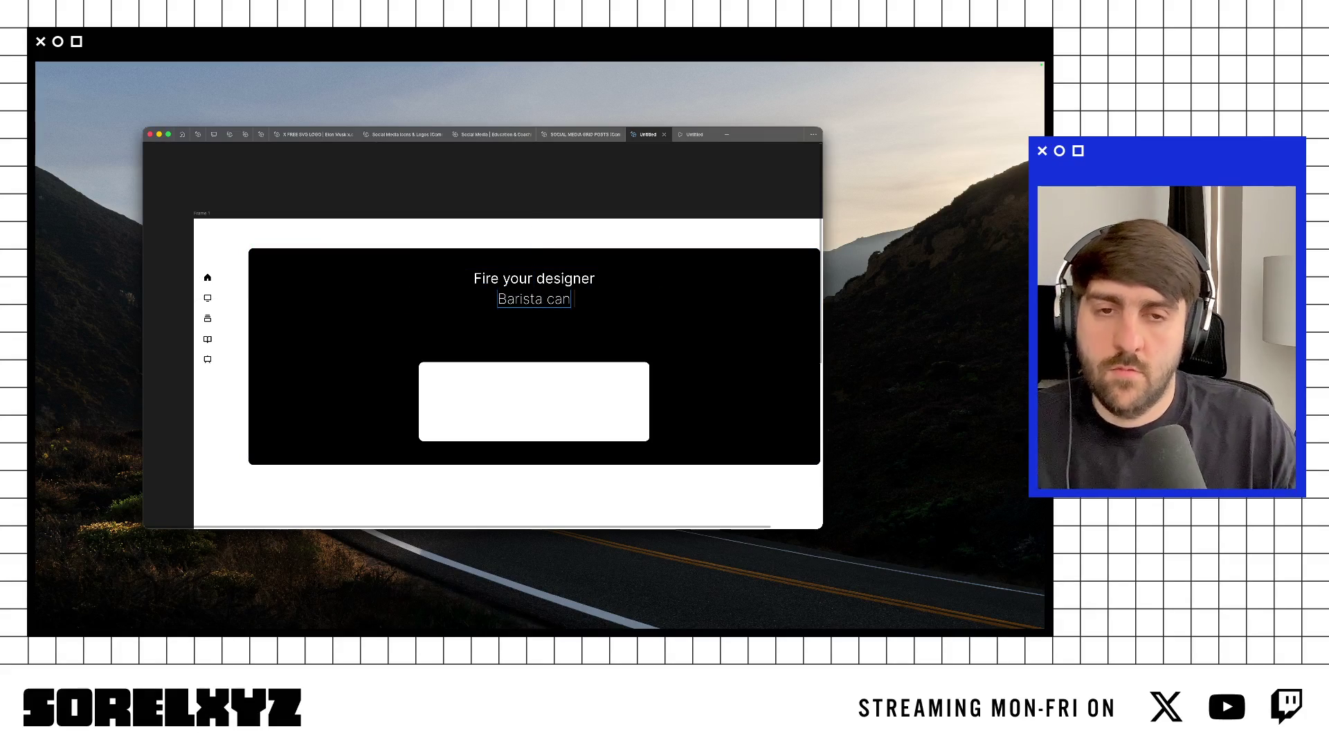
type(" h")
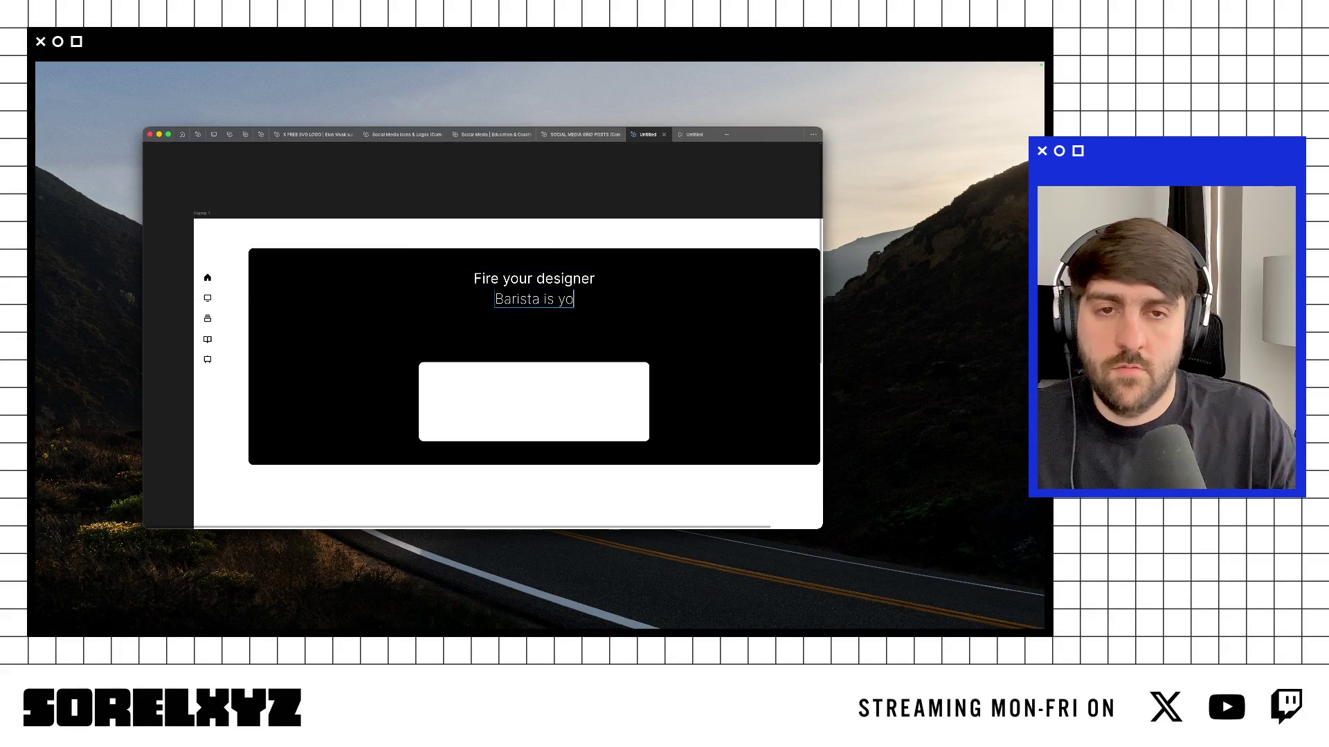
type("time seni")
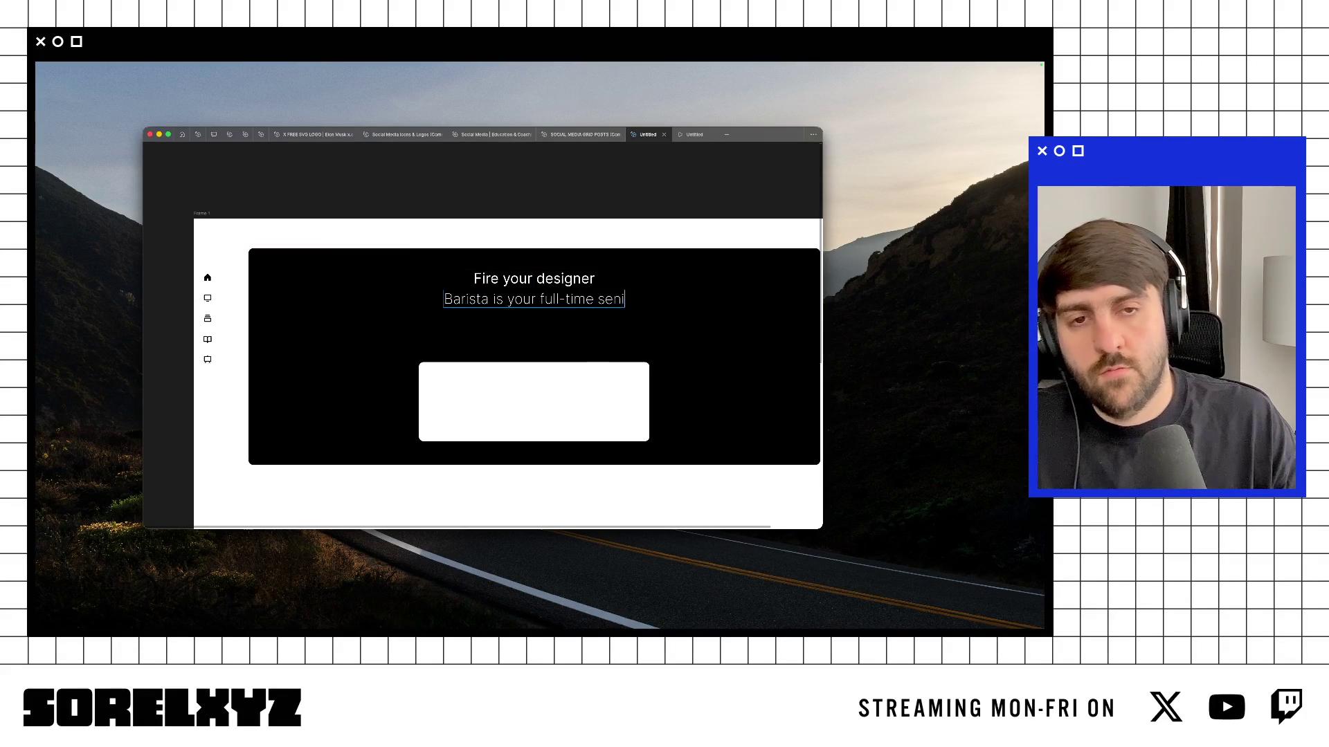
type("or")
key("Return")
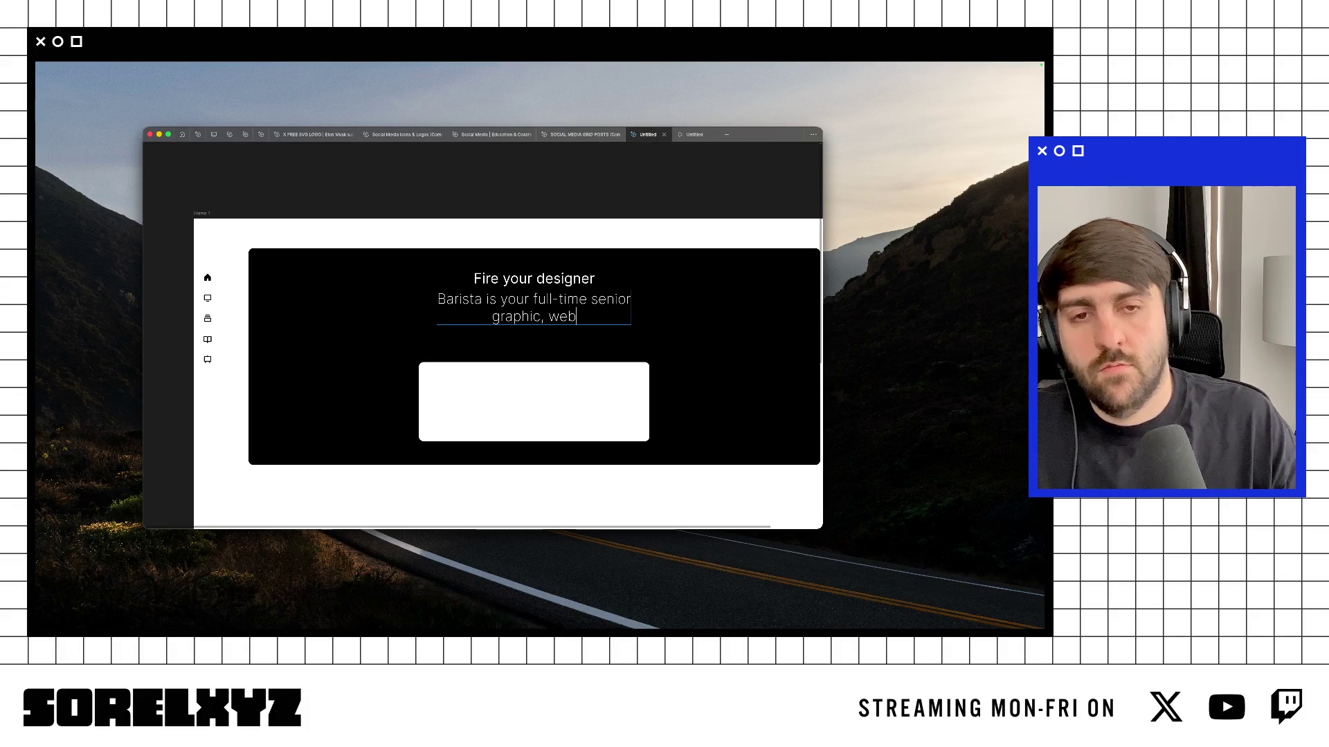
type(" & marketing designer")
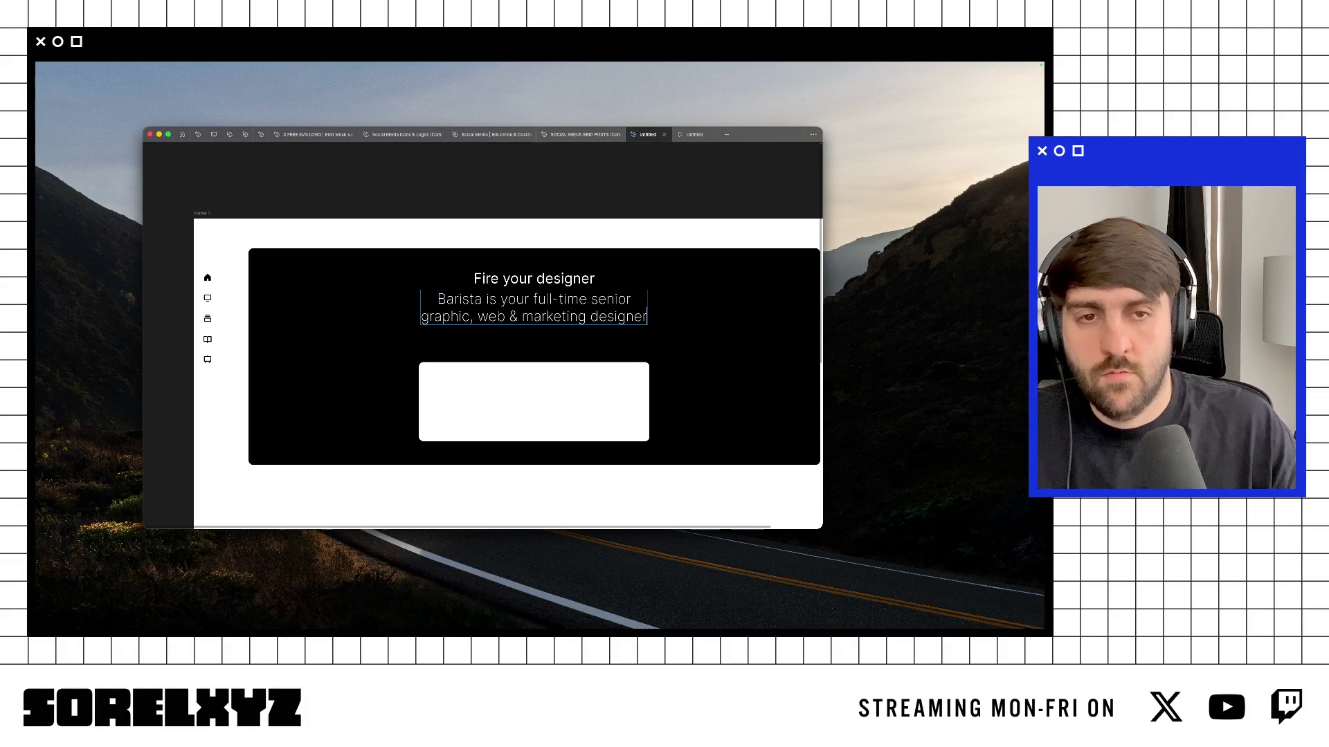
key("BackSpace")
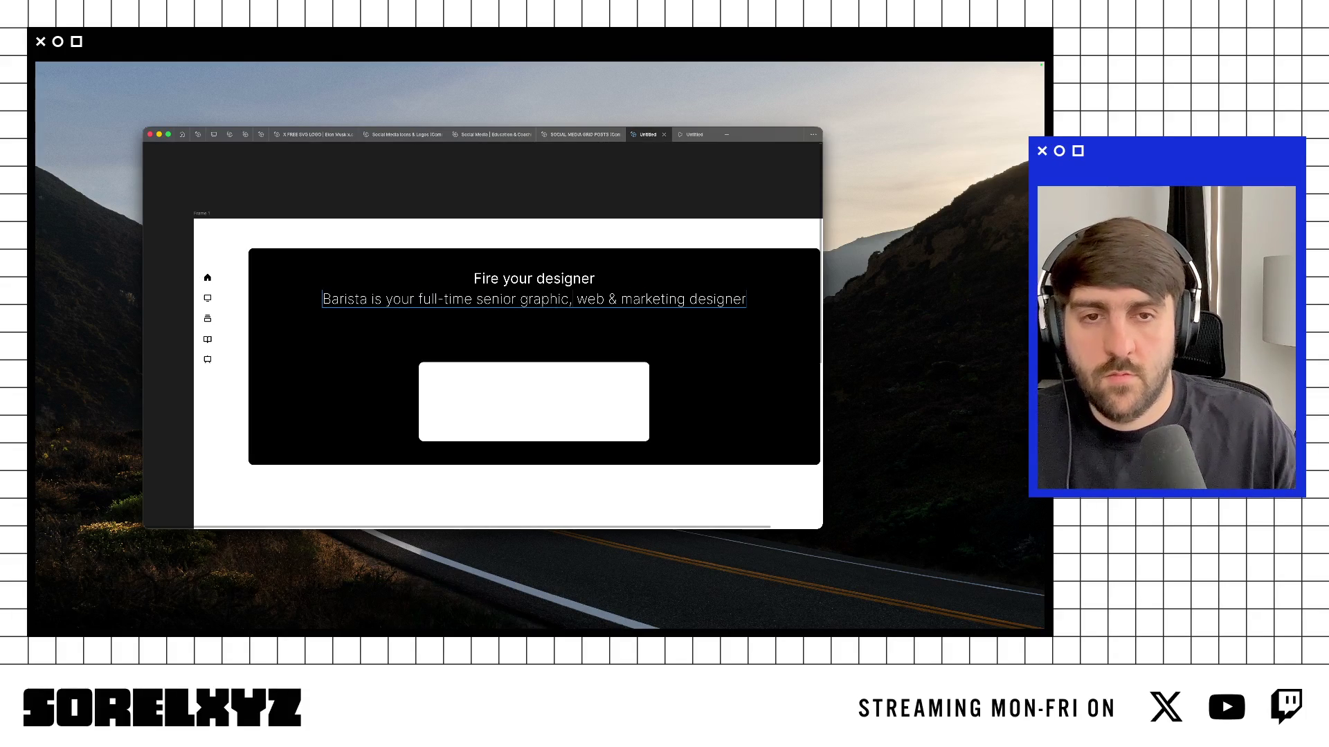
key("Return")
key("Escape")
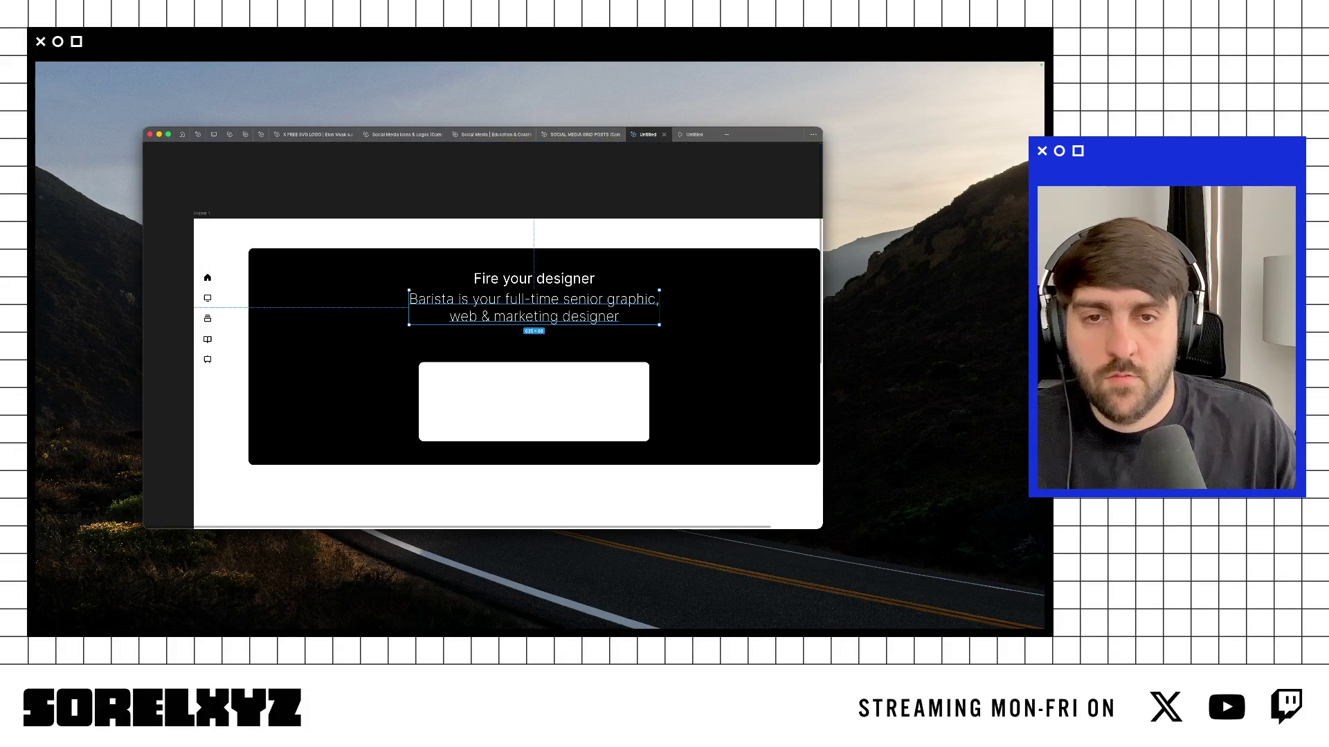
left_click(501, 372)
key("shift+Up")
key("shift+Up")
key("shift+Up")
key("shift+Up")
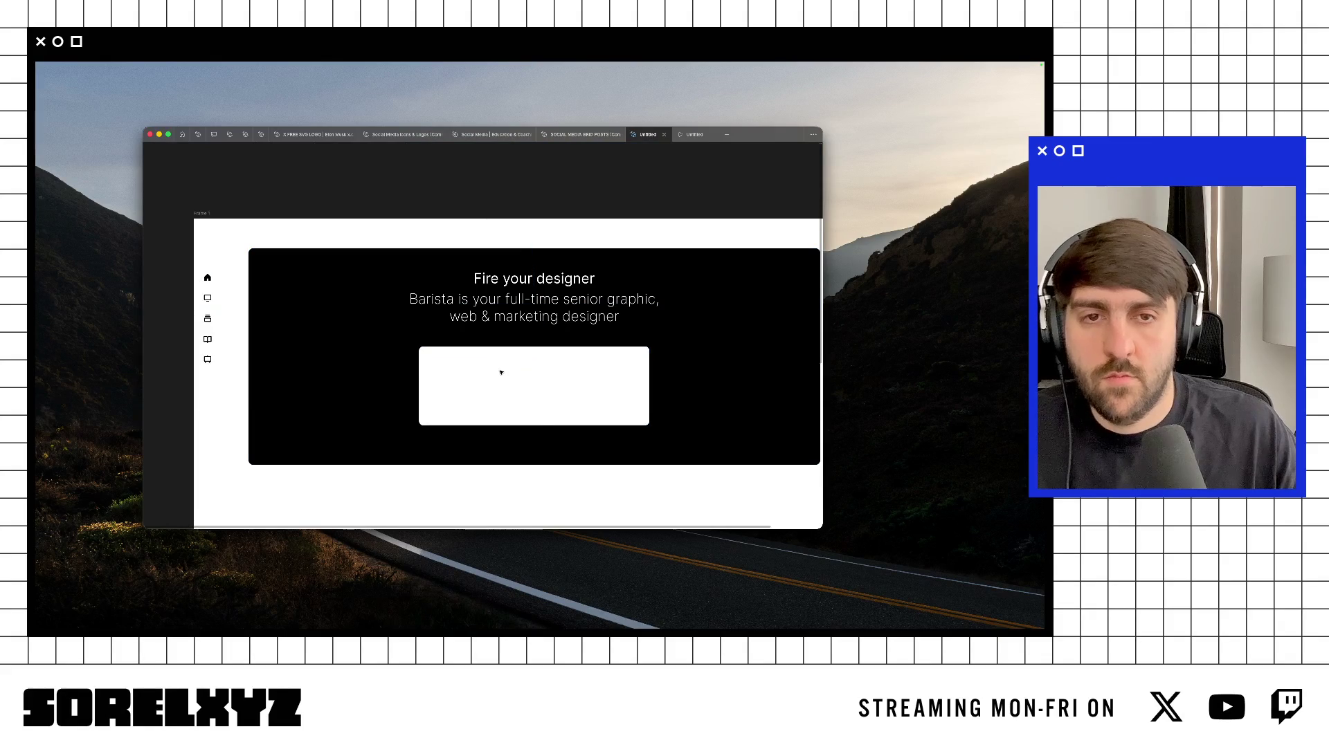
Step: Start a Medium-weight text layer inside the white box, nudged toward its top-left corner
left_click(424, 358)
type("S")
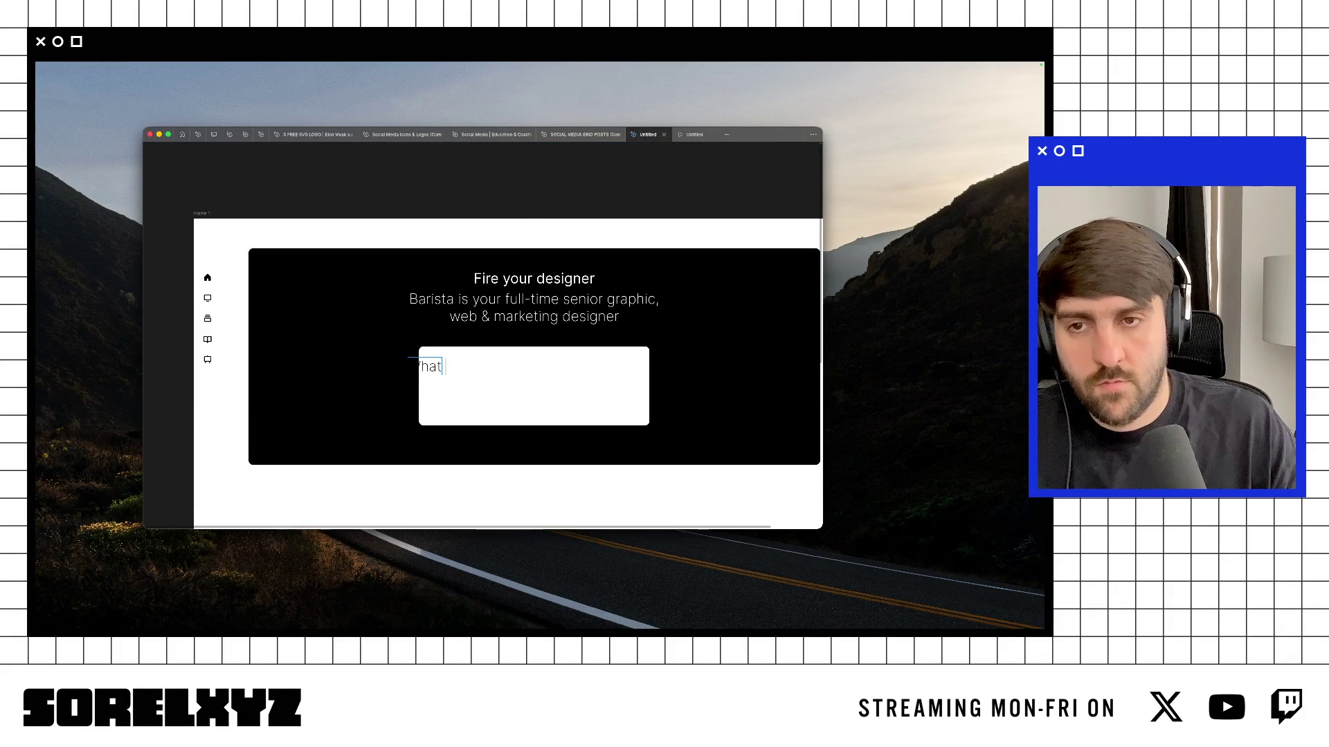
key("ctrl+backslash")
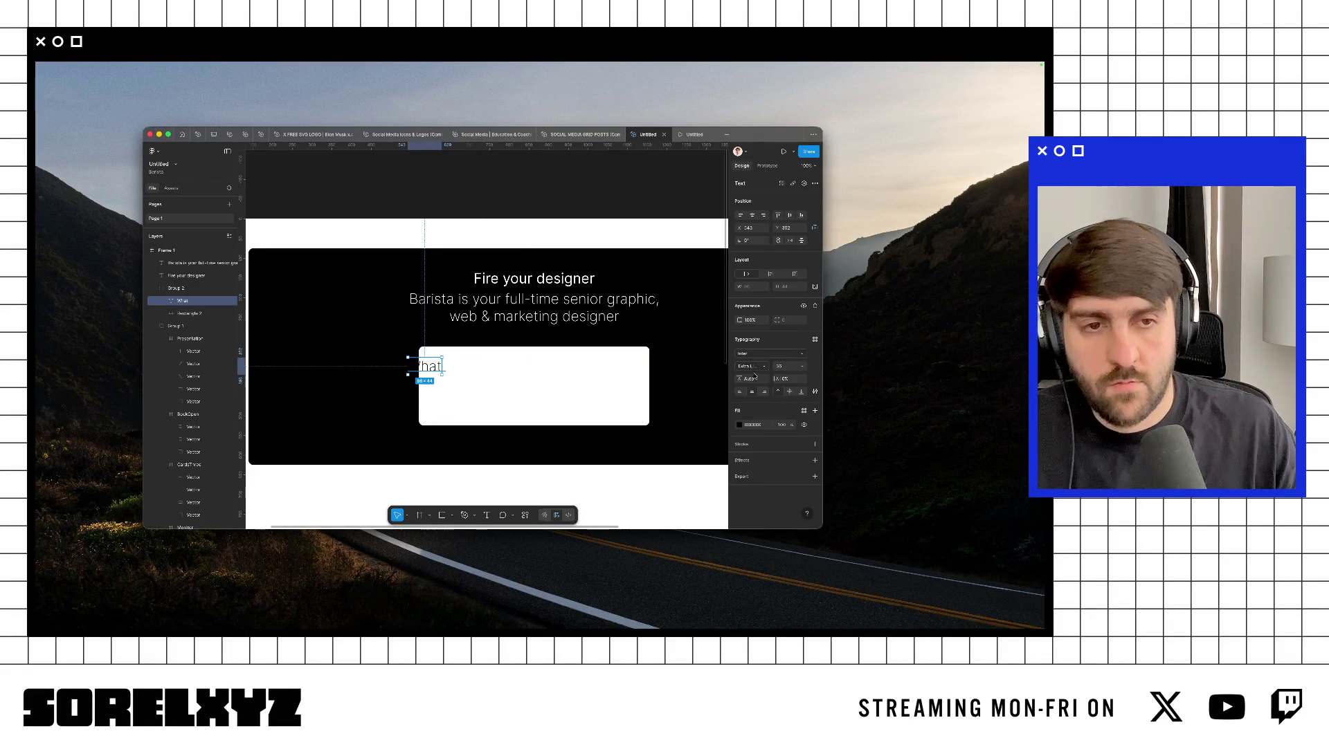
left_click(783, 368)
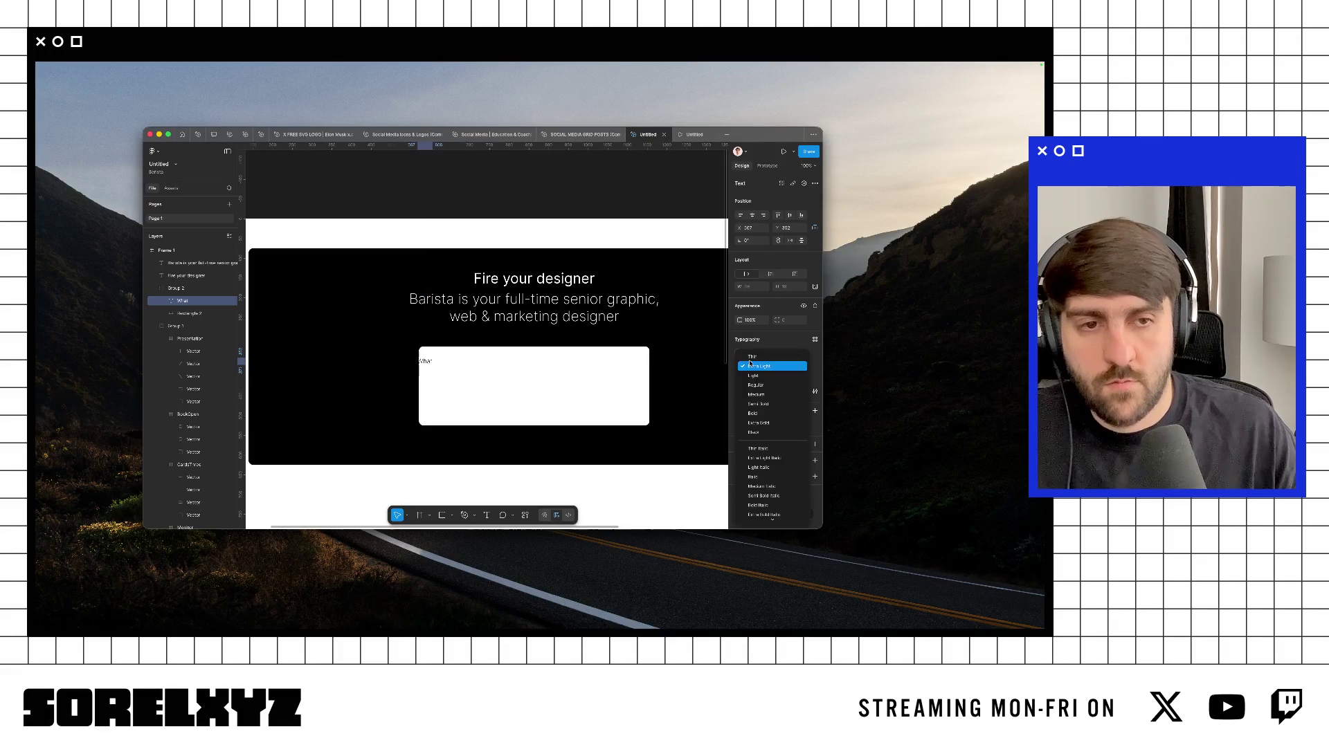
left_click(756, 395)
key("shift+Right")
key("shift+Right")
key("shift+Right")
key("shift+Up")
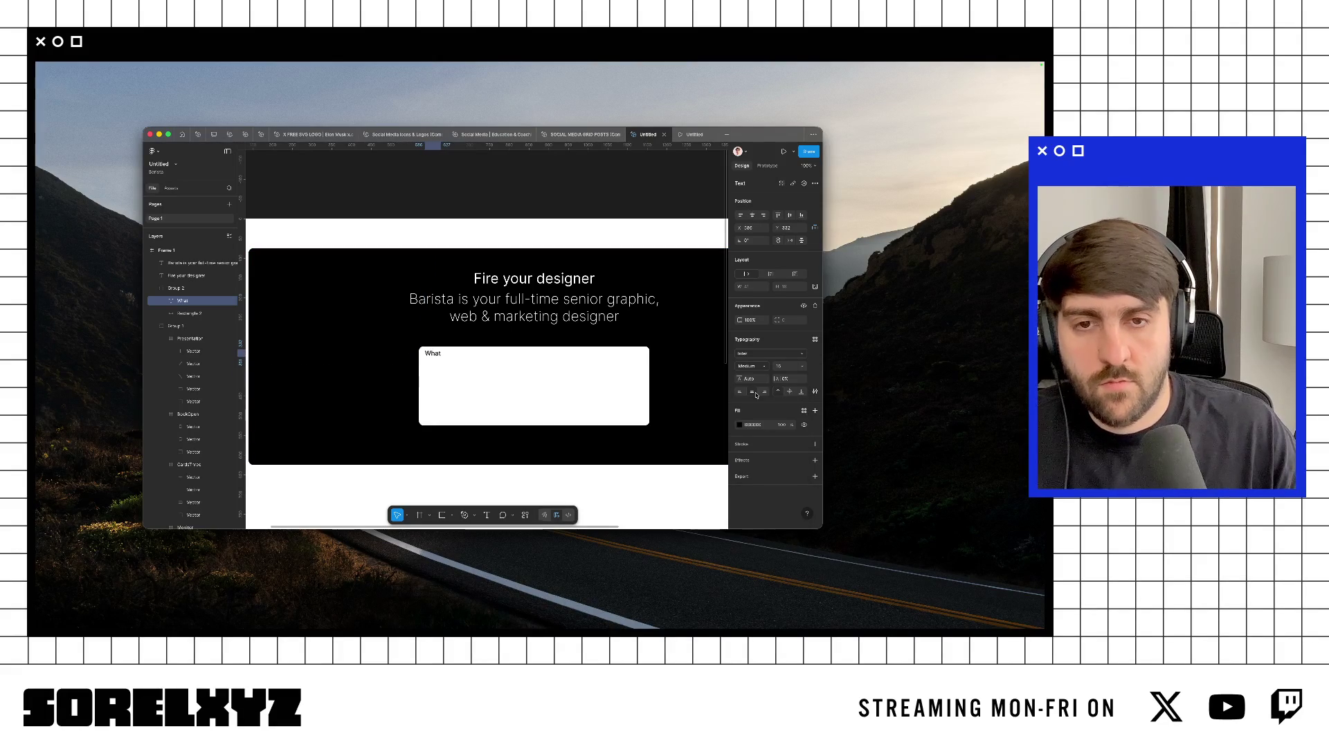
Step: Complete the placeholder 'Ask Barista to design anything' and drag it into place in the box
key("ctrl+backslash")
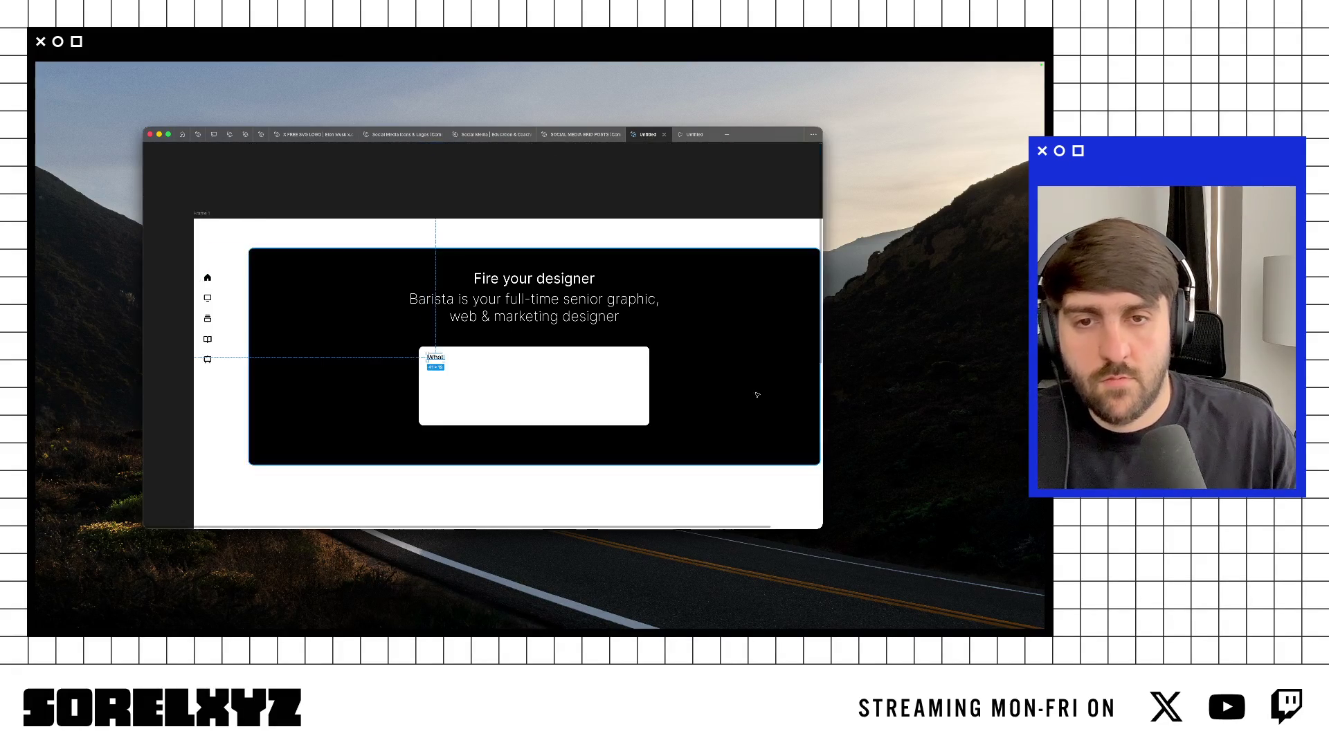
key("ctrl+backslash")
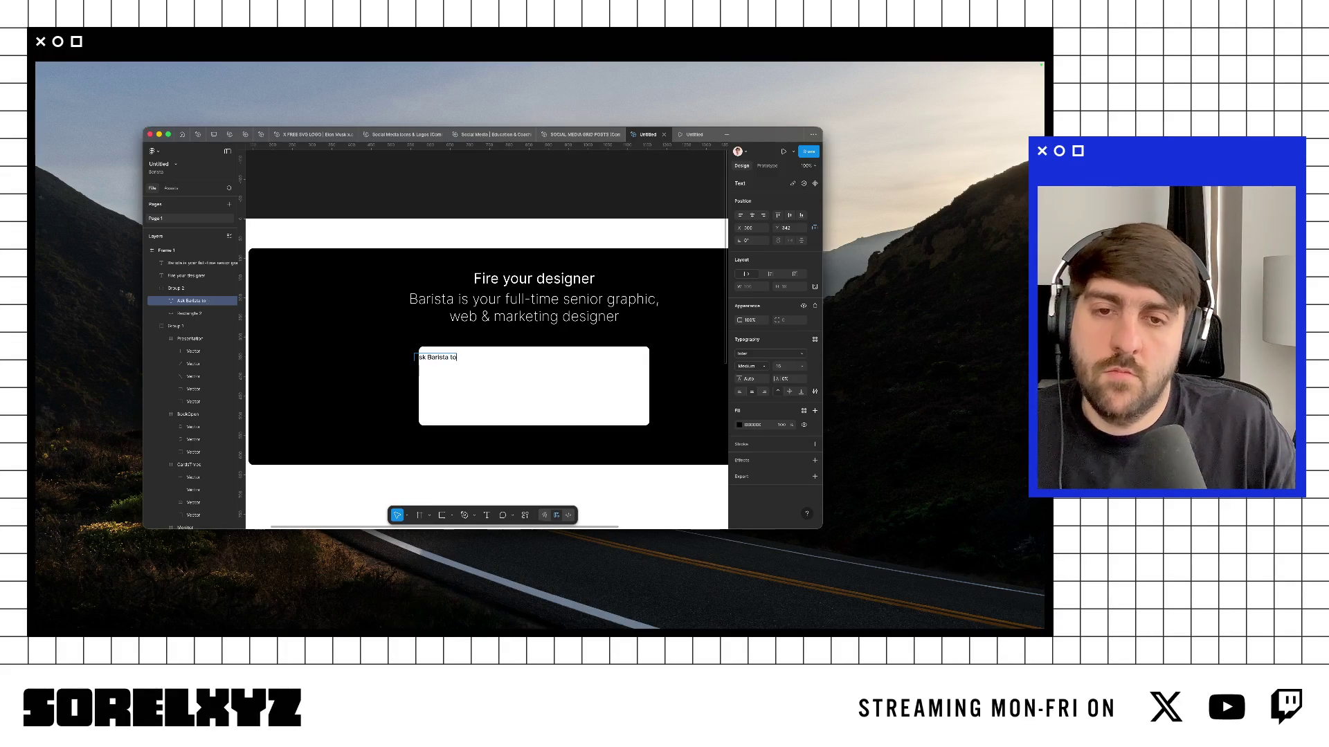
type(" design anything")
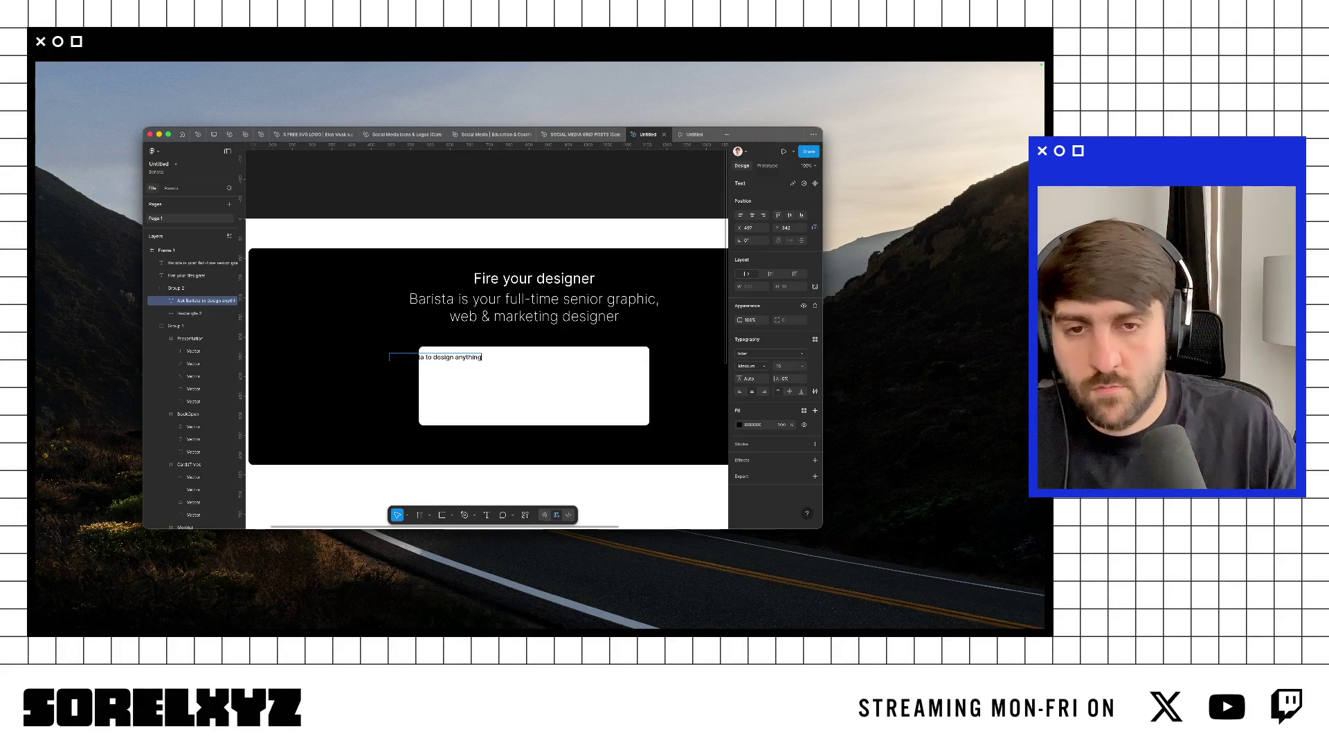
key("Escape")
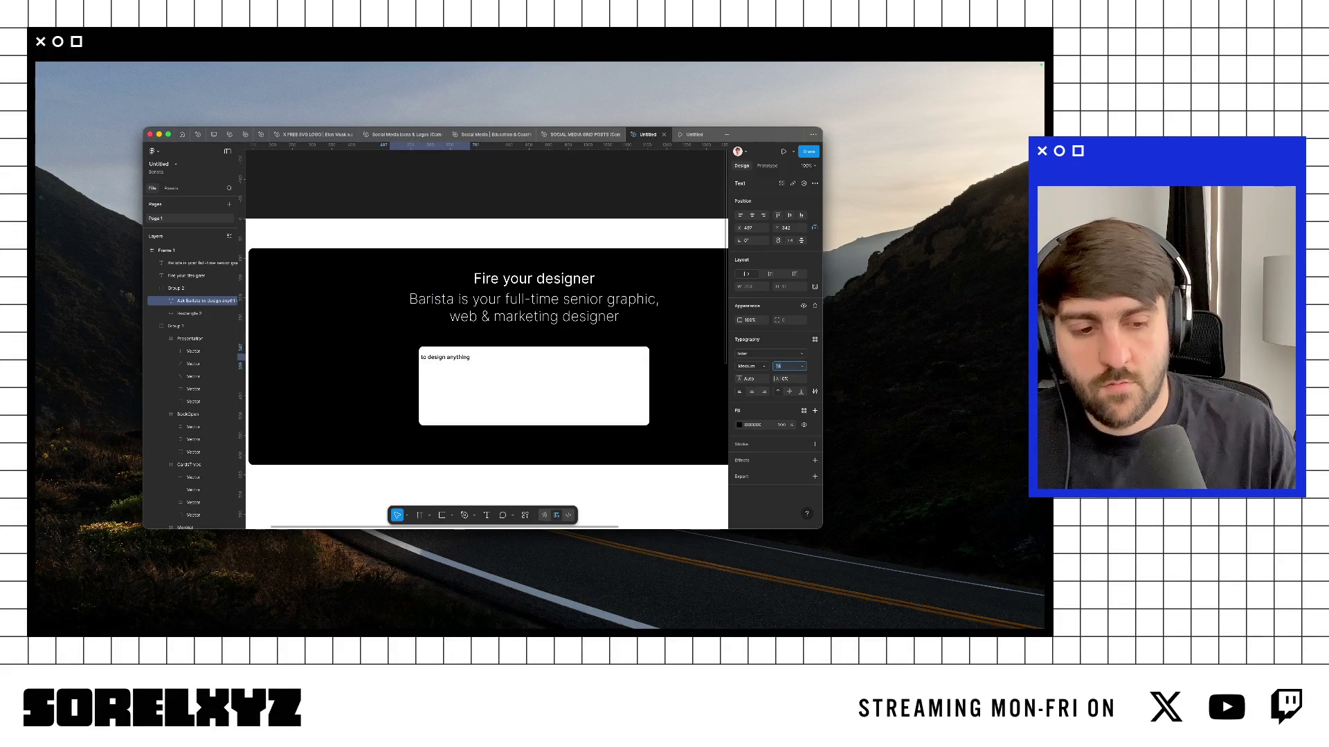
key("ctrl+backslash")
left_click_drag(461, 359, 498, 357)
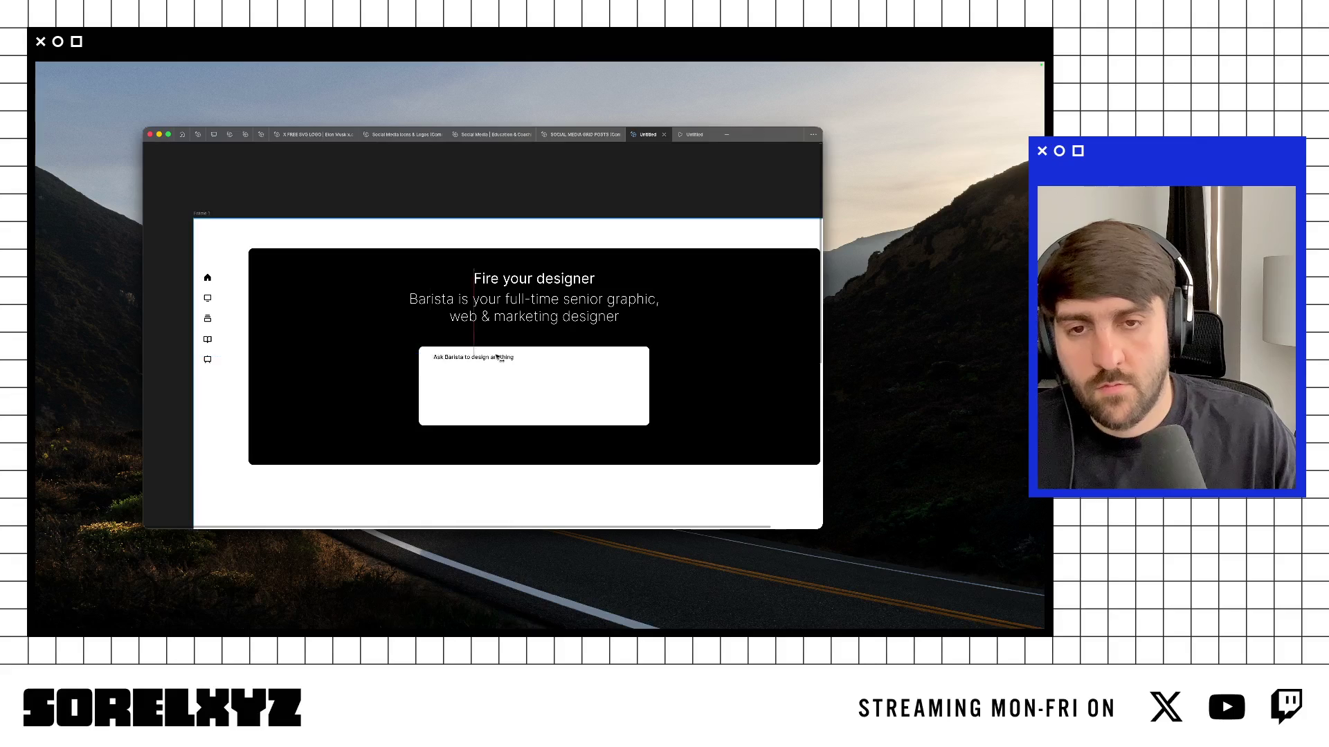
Step: Reduce the white prompt box's height toward 140
left_click(540, 389)
key("ctrl+backslash")
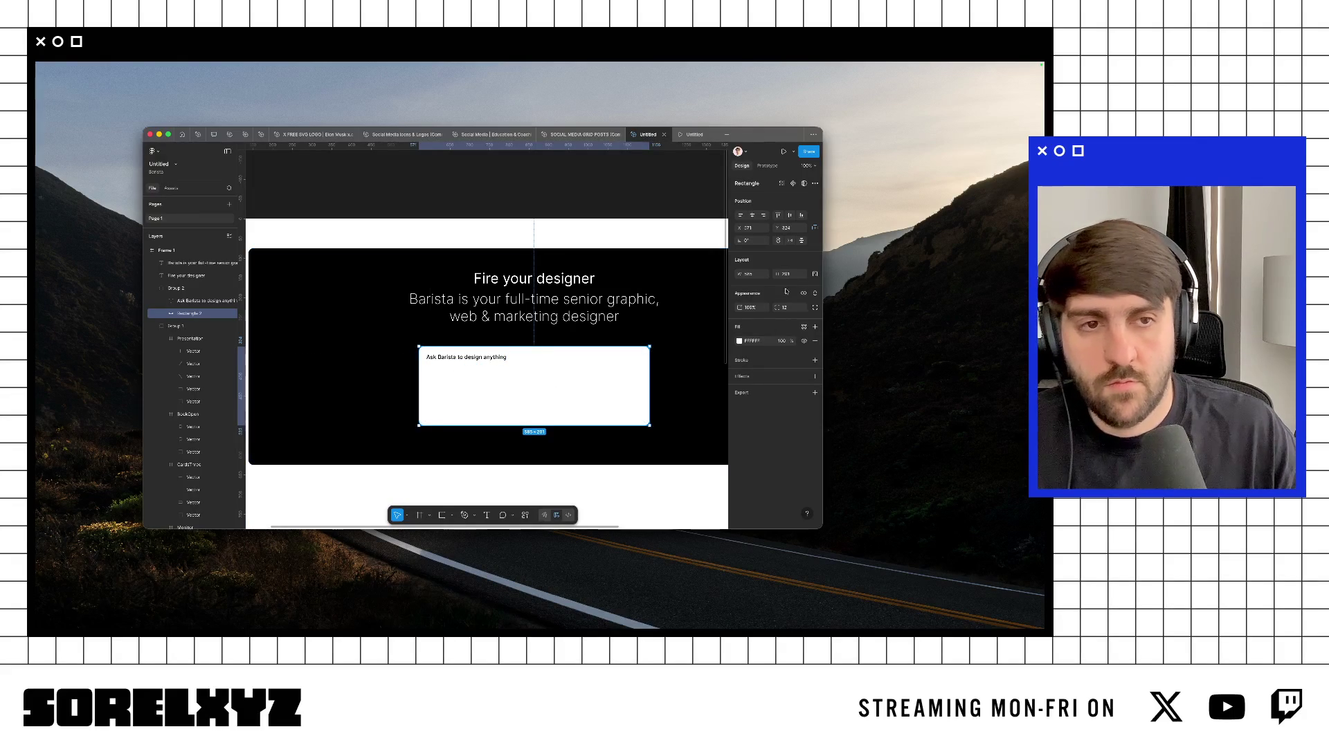
key("Down")
key("Down")
key("Down")
key("Down")
key("Down")
key("Down")
key("Down")
key("Down")
key("Down")
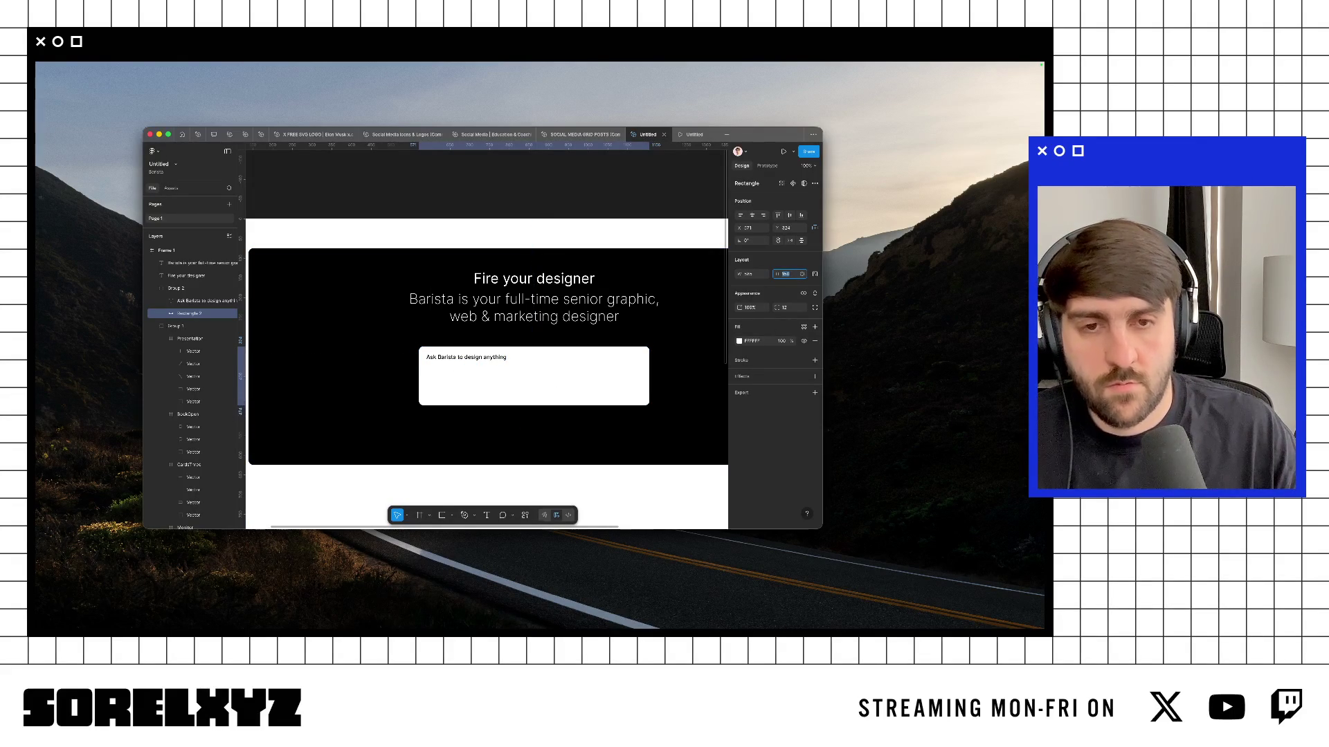
key("Down")
key("Down")
key("Down")
key("Down")
key("Down")
key("Down")
key("ctrl+backslash")
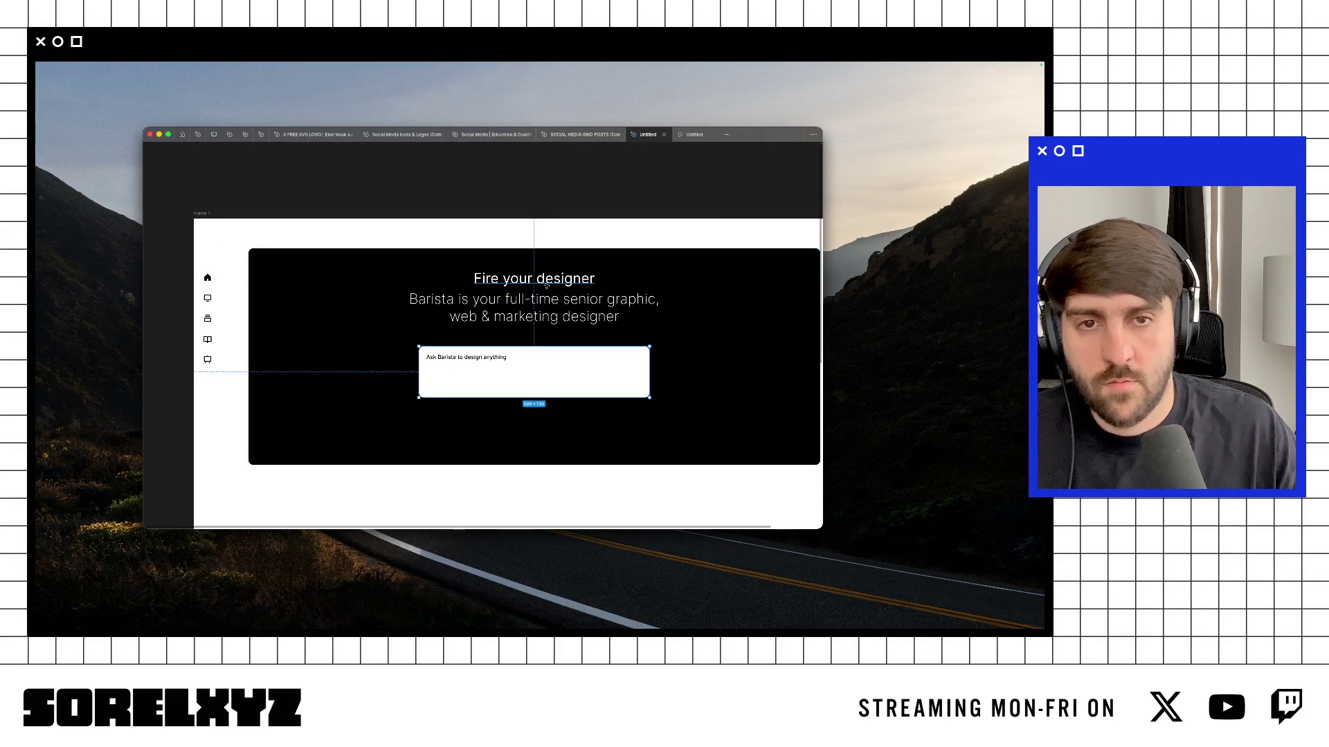
Step: Set line height 48 on the heading and subtitle, then nudge the subtitle down 1 px
left_click(543, 281)
left_click(546, 299, "shift")
key("ctrl+backslash")
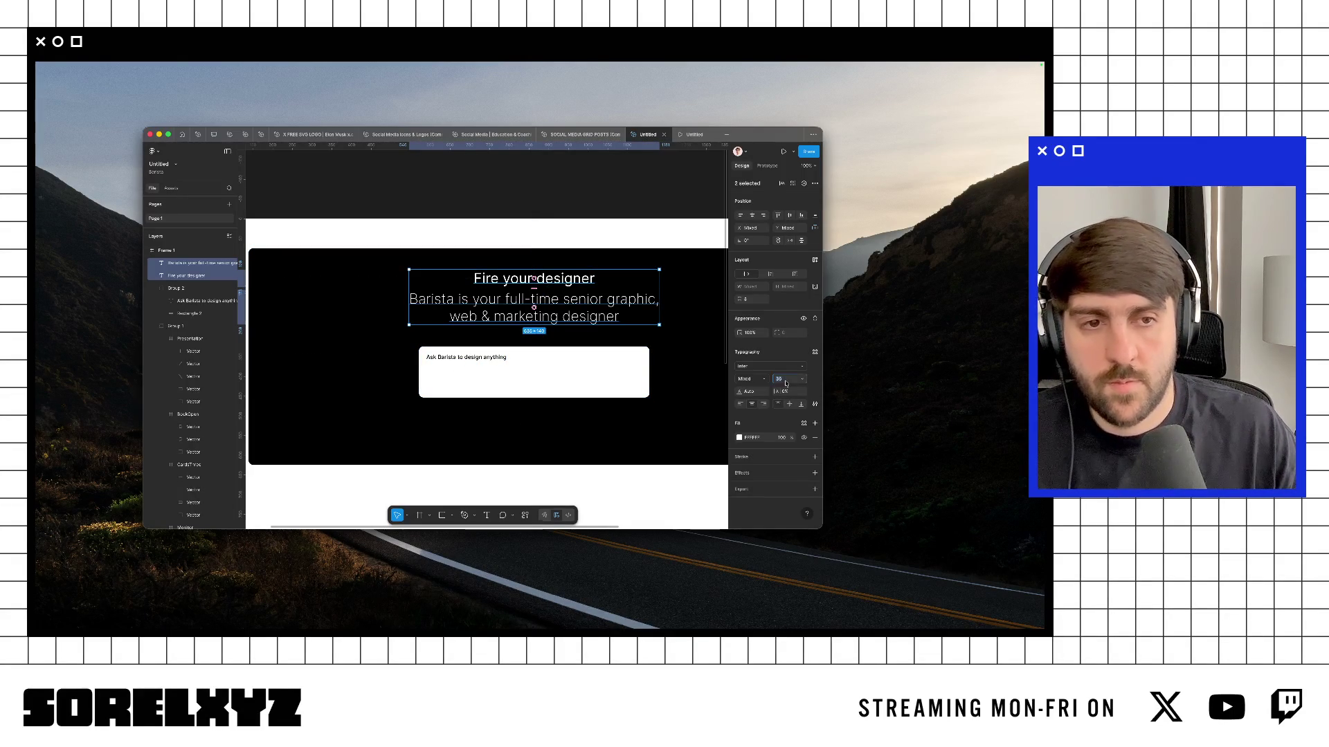
key("Tab")
type("48")
key("Return")
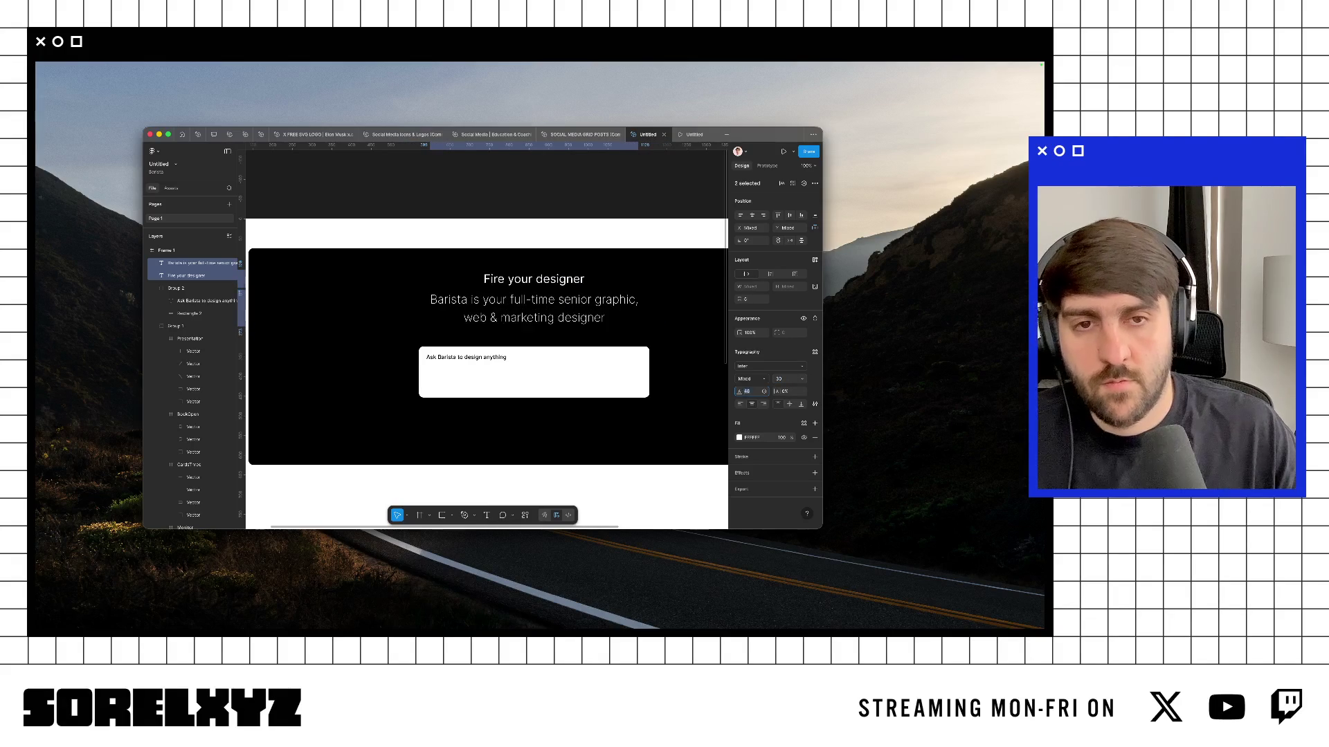
left_click(596, 311)
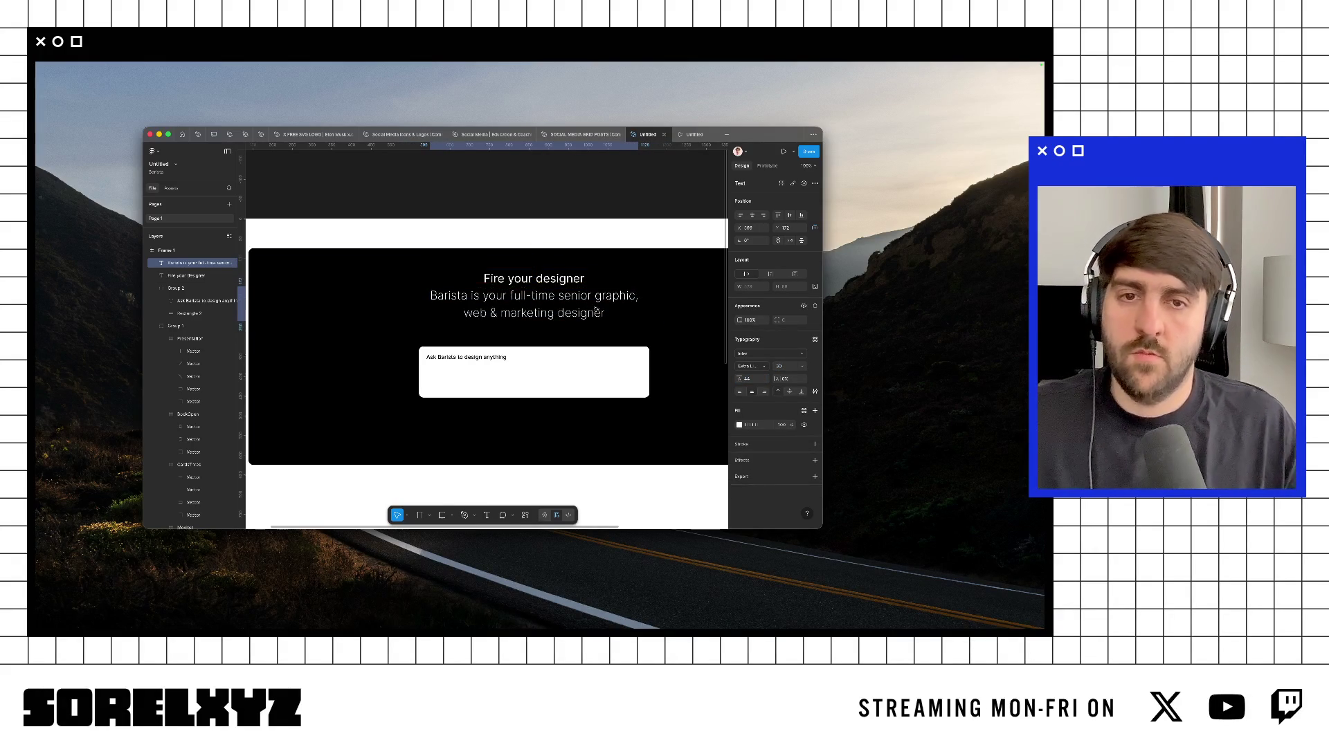
key("Down")
Step: Move the black hero panel up slightly and select the white prompt box
left_click(580, 235)
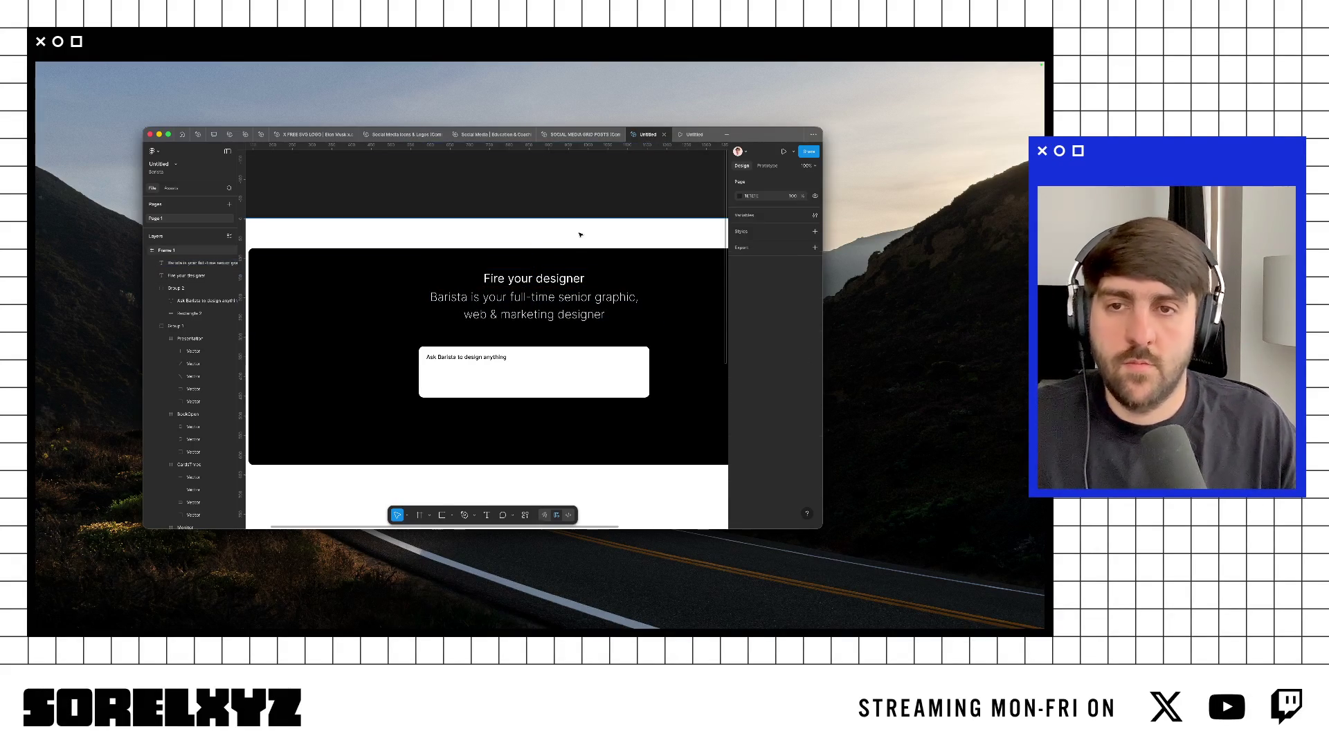
key("ctrl+backslash")
left_click(534, 279)
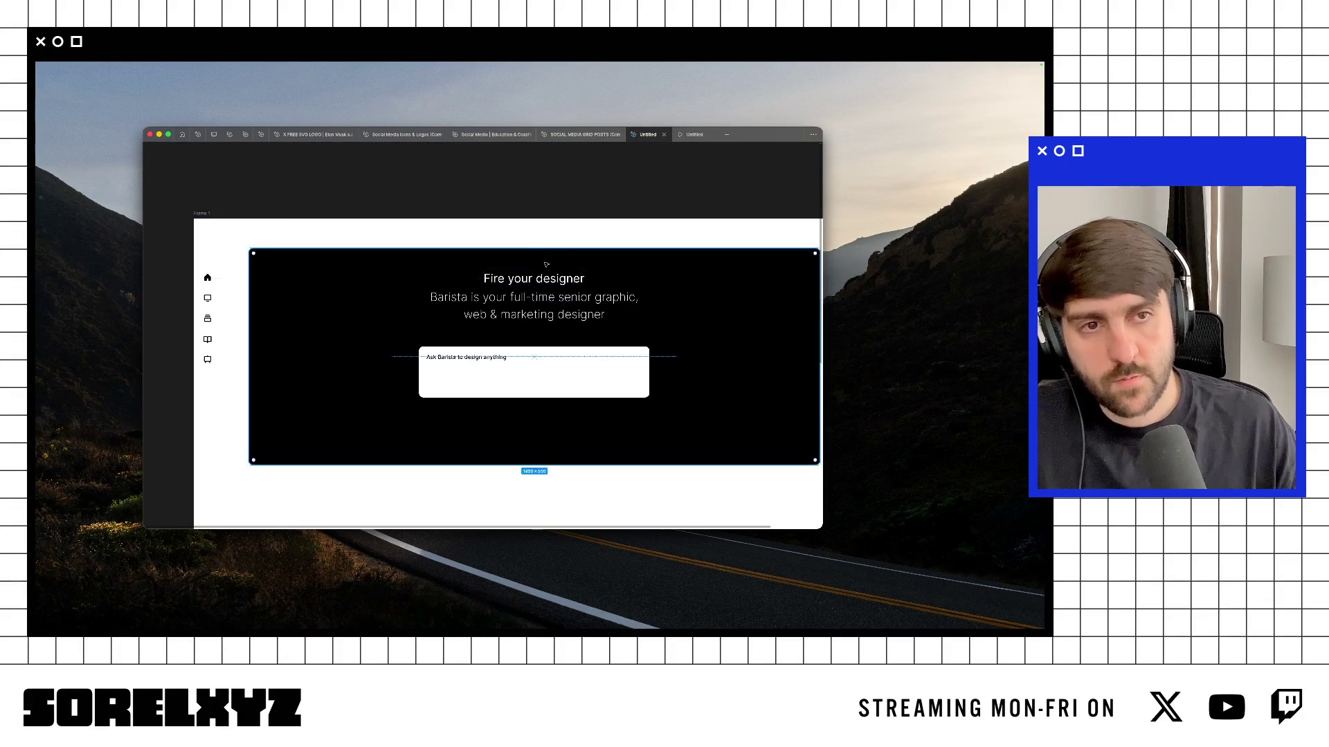
left_click_drag(542, 271, 546, 256)
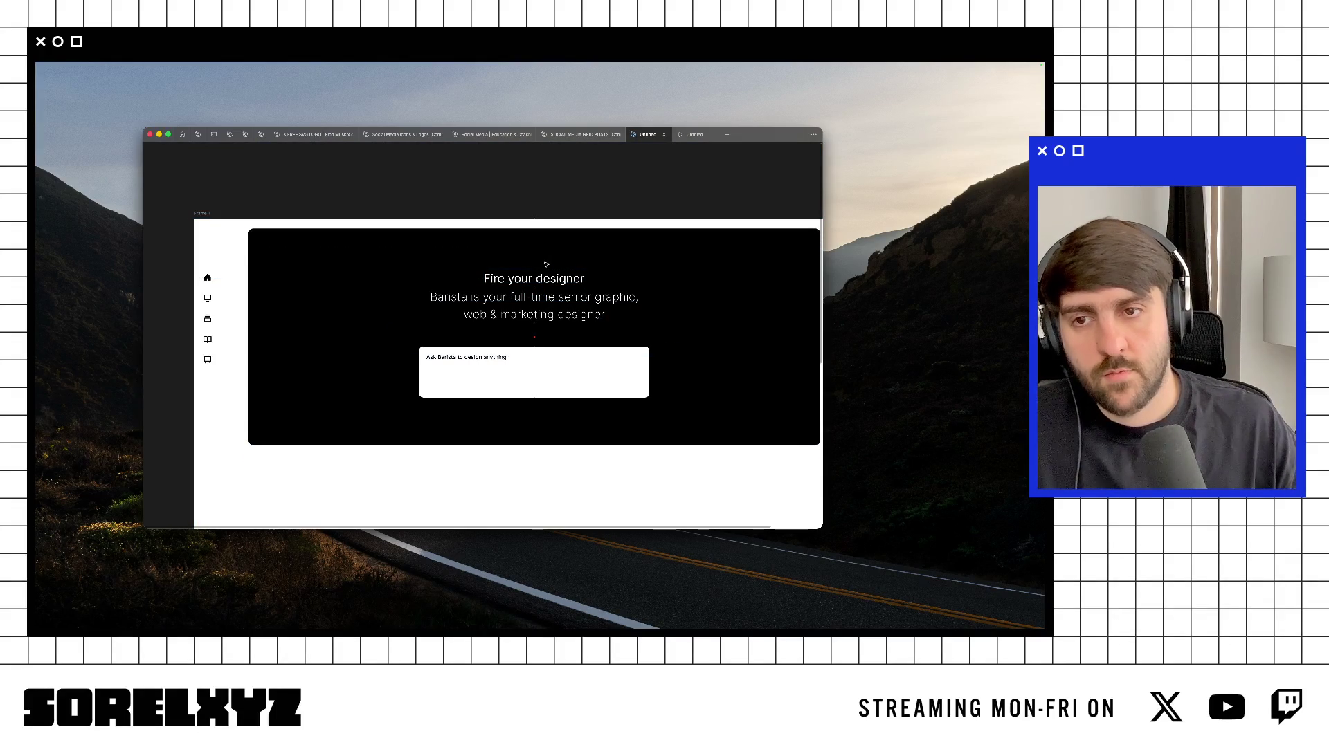
left_click(463, 364)
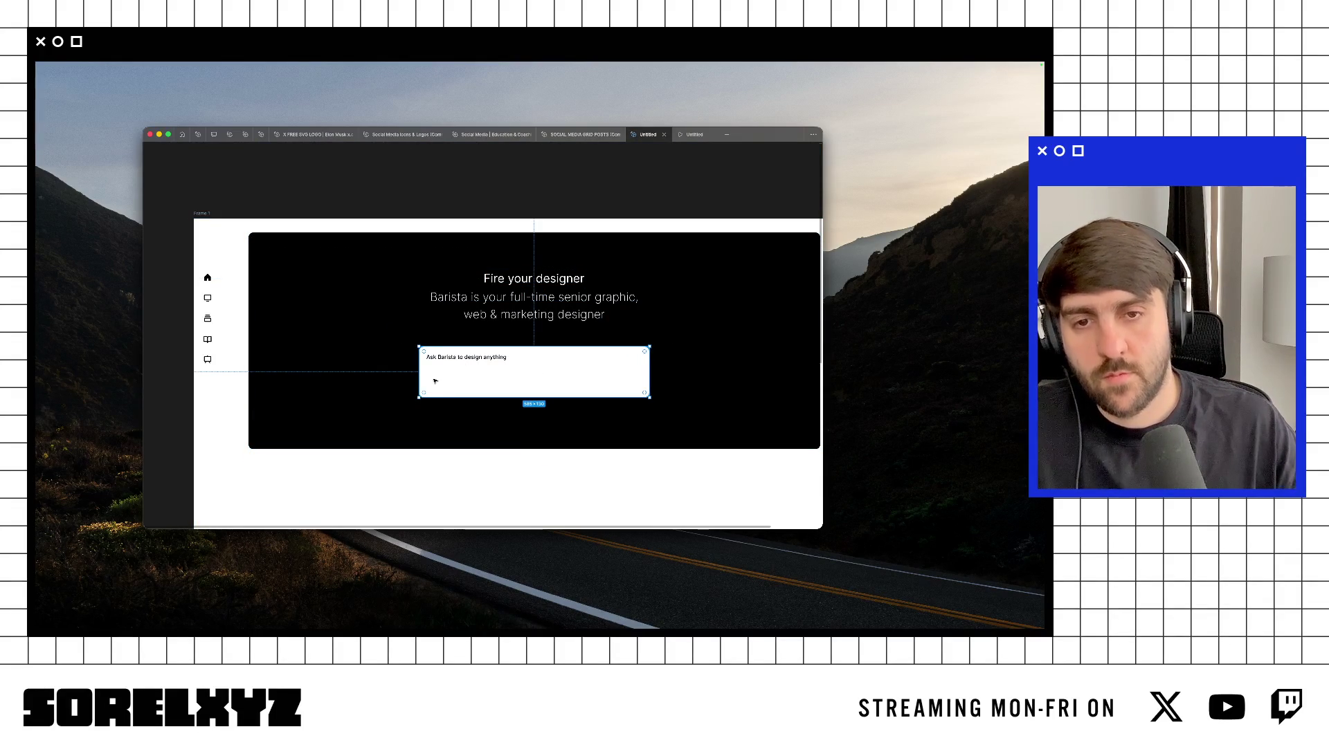
Step: Draw a small circle at the prompt box's lower left and set the box height to 147
key("r")
left_click_drag(425, 383, 441, 391)
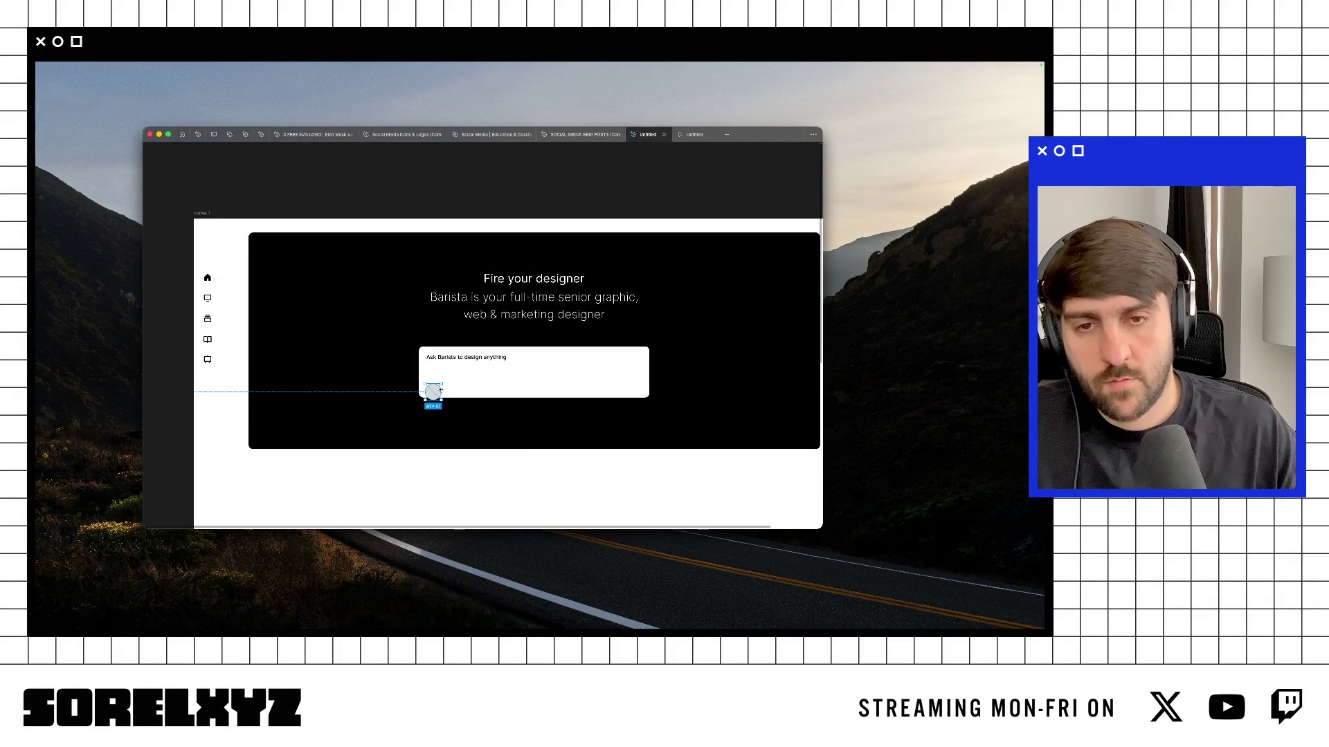
left_click(468, 380)
key("super+backslash")
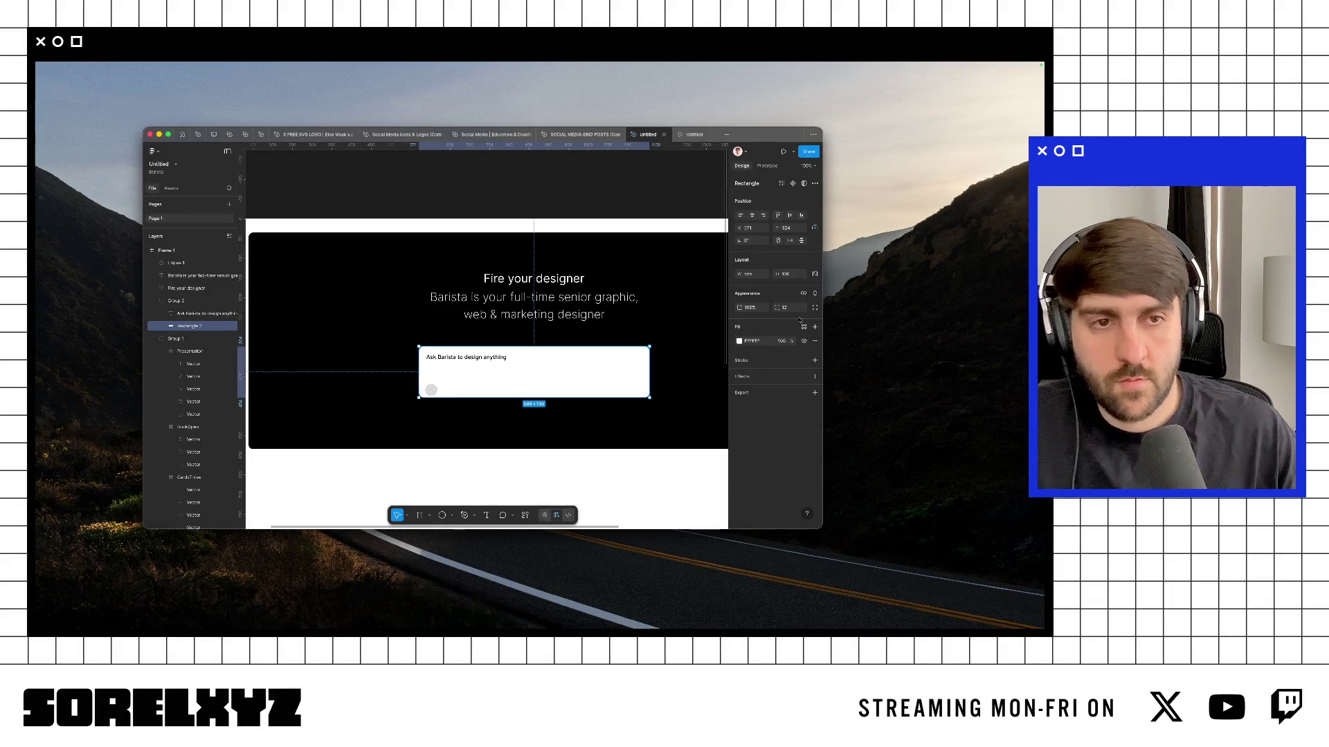
left_click(786, 274)
type("147")
key("Return")
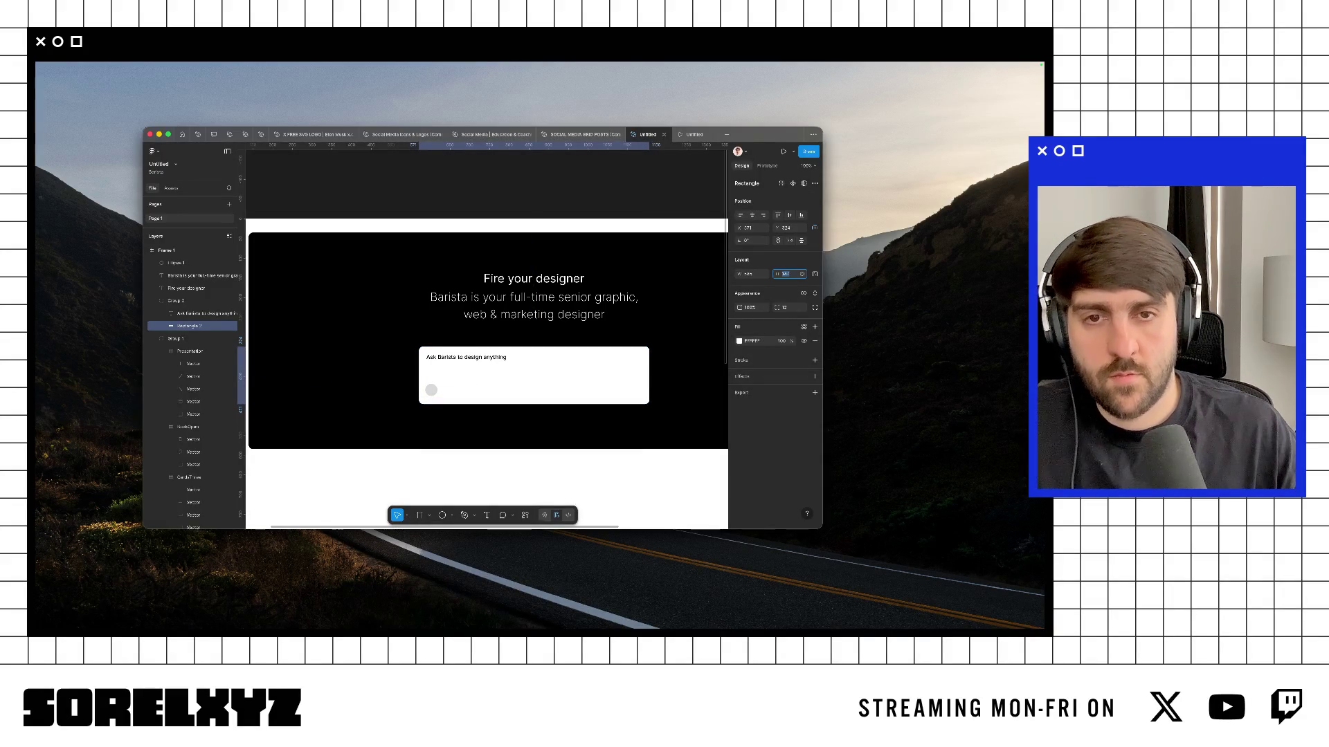
Step: Fill the circle with 000000 black and preview the design without panels
key("super+backslash")
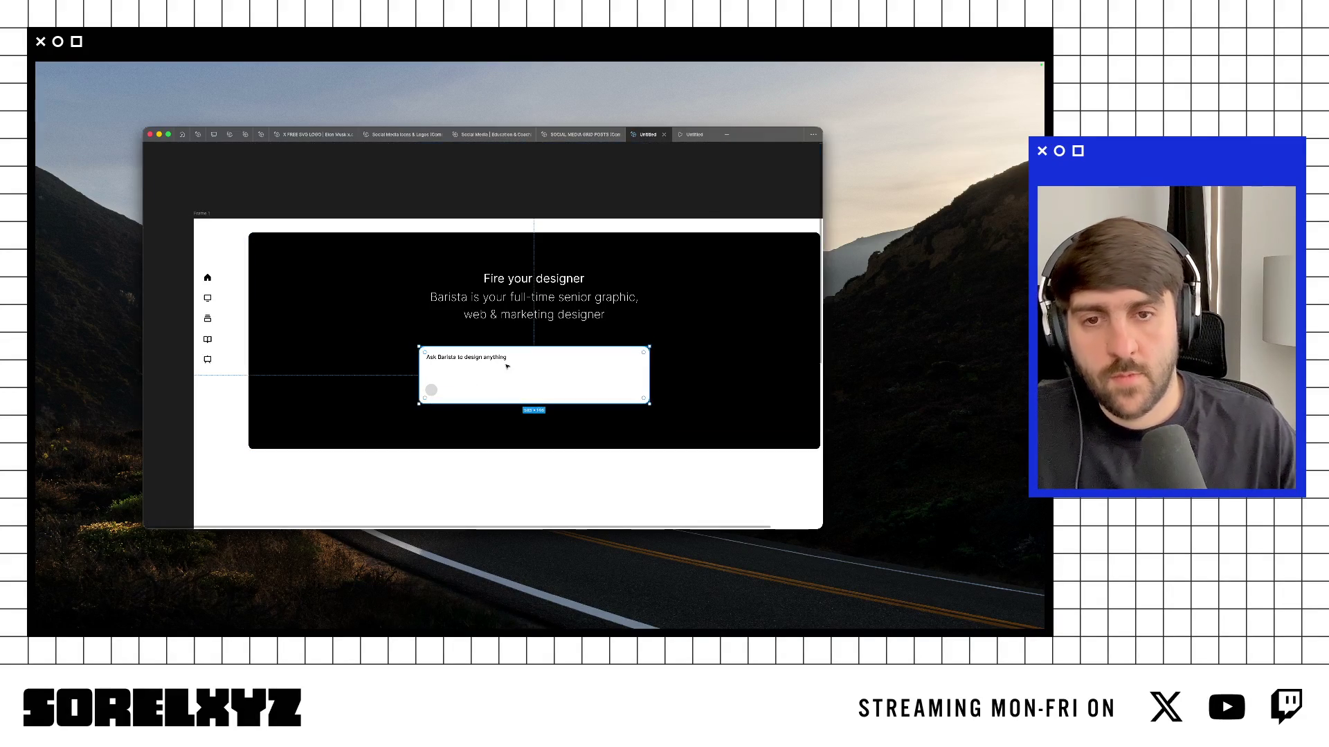
key("Escape")
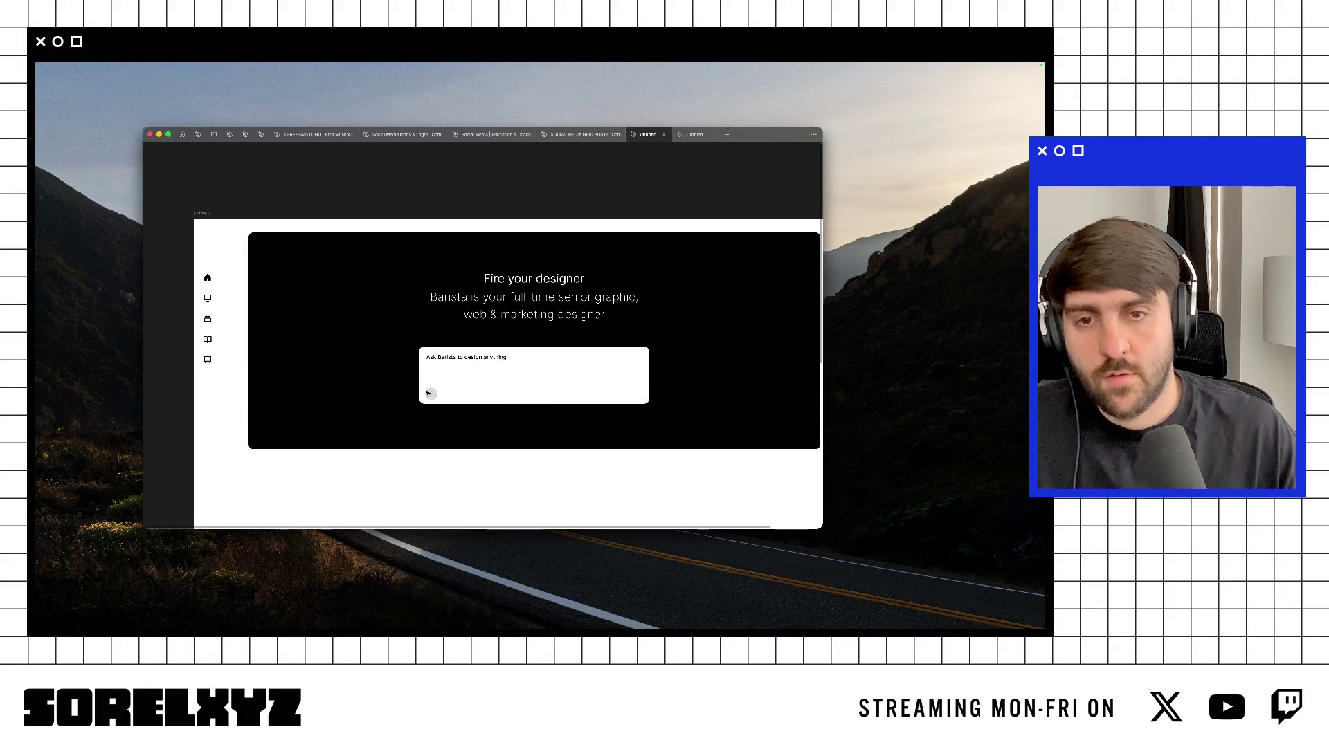
key("super+backslash")
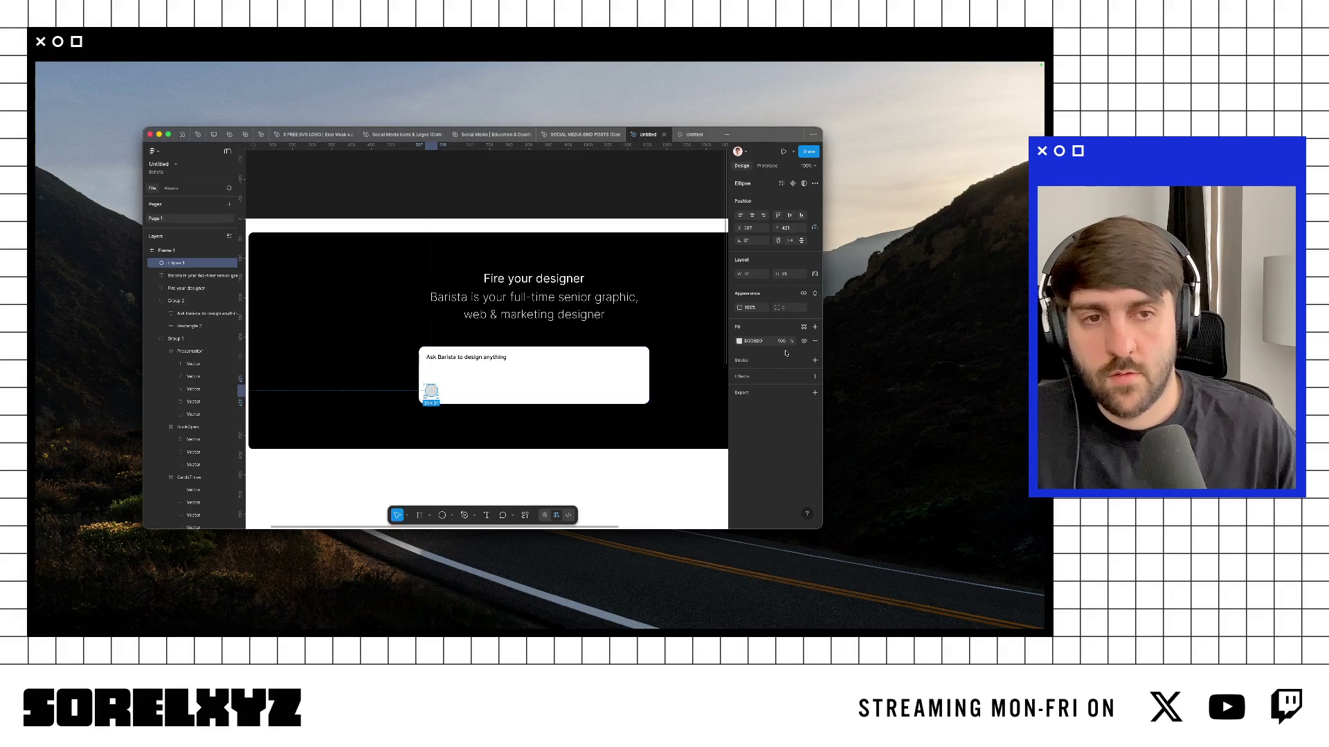
type("000000")
key("Return")
key("super+backslash")
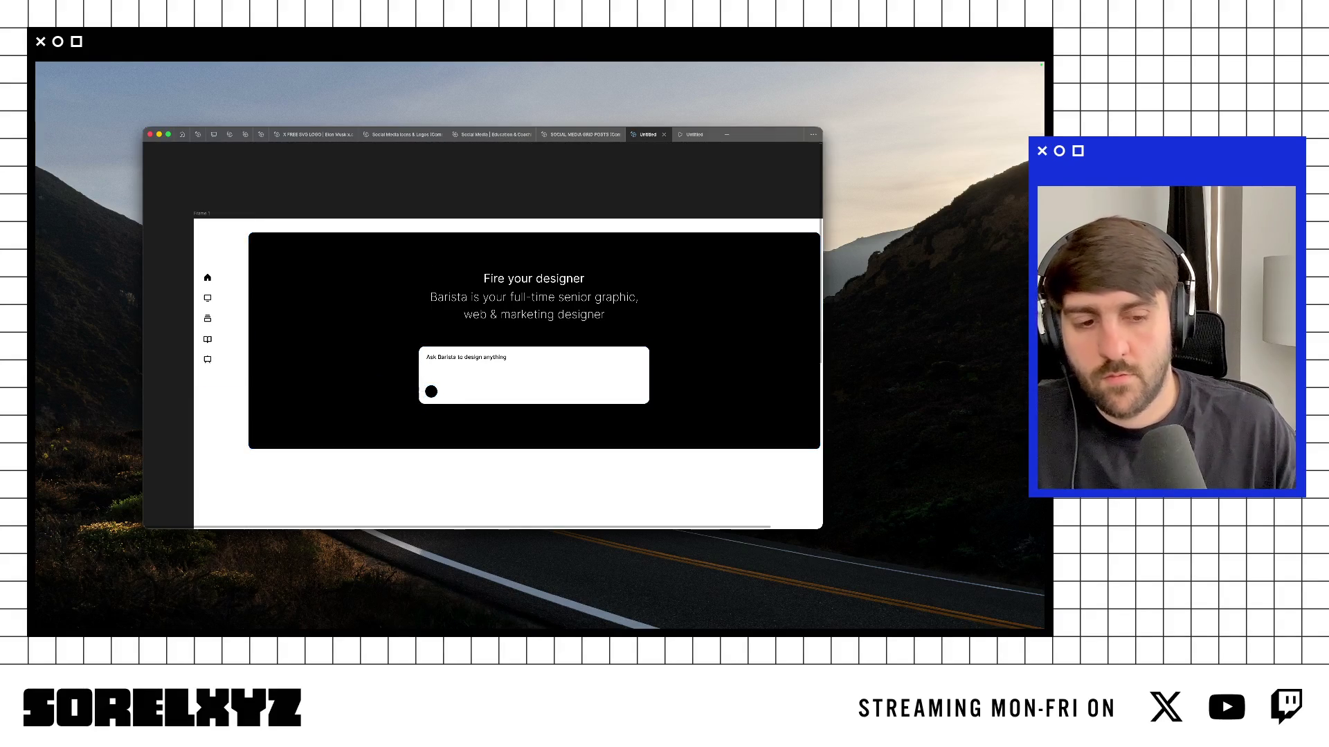
left_click(539, 227)
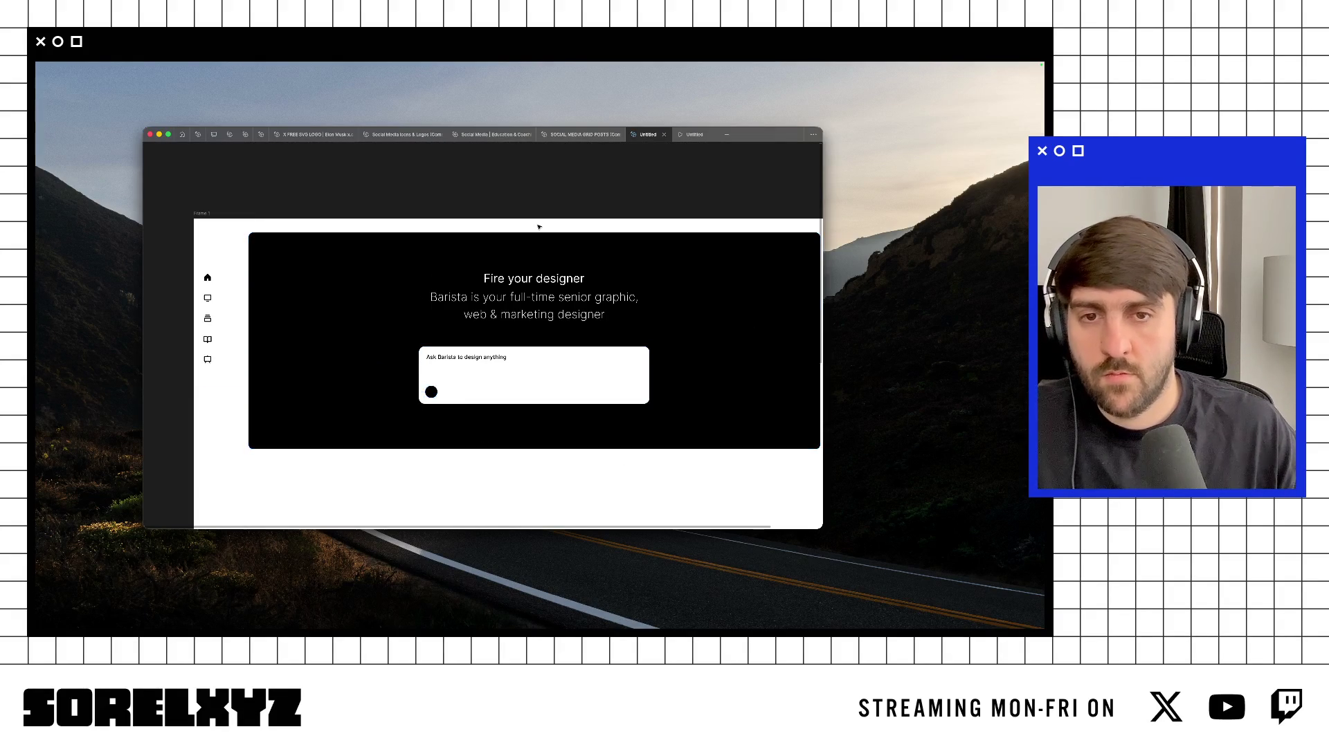
left_click(430, 393)
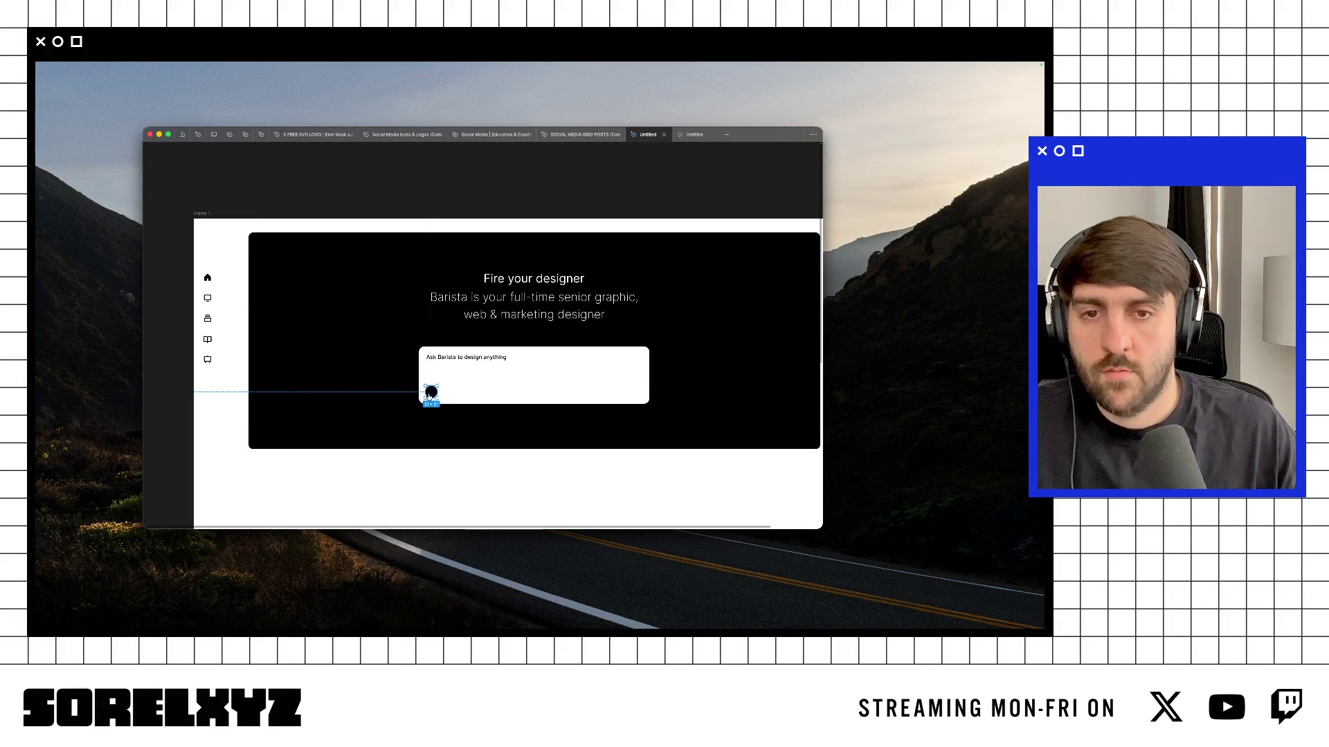
Step: Check the Barista tab in the browser, deselect the circle in Figma, then return to the browser
key("super+Tab")
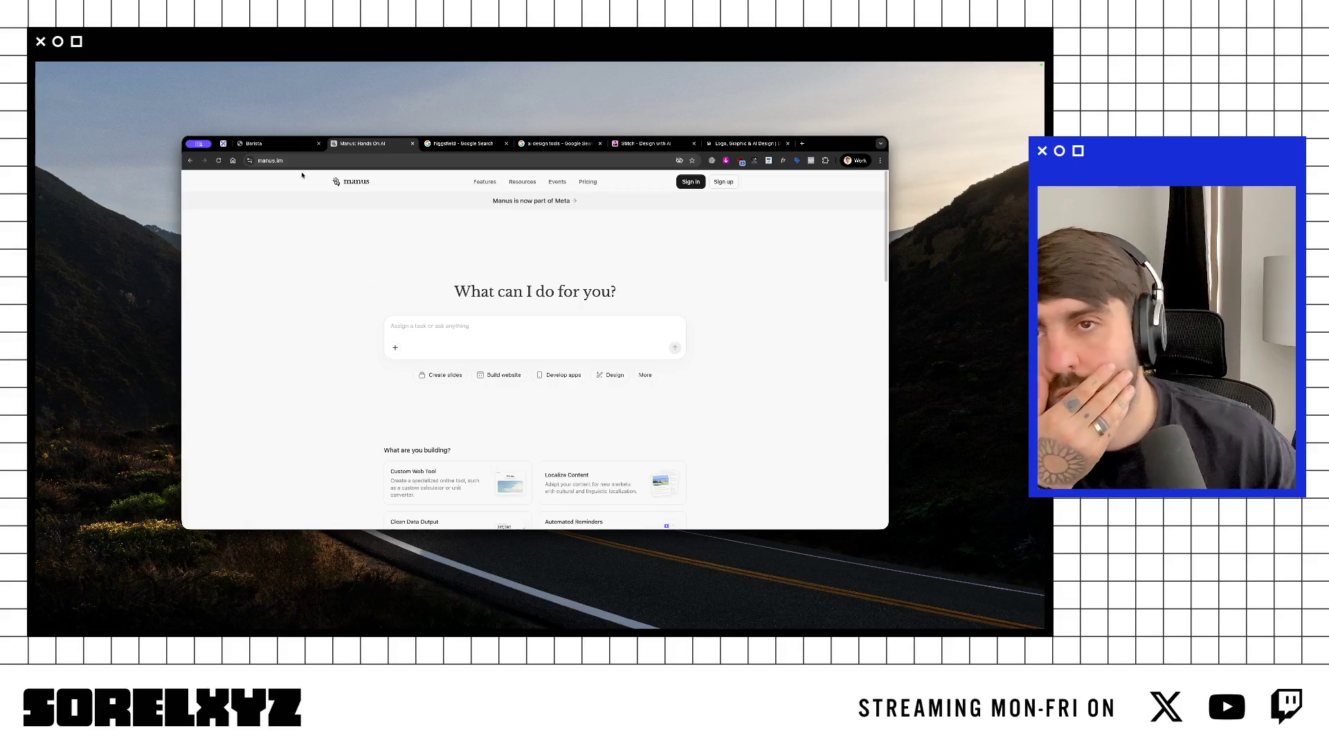
left_click(254, 143)
key("super+Tab")
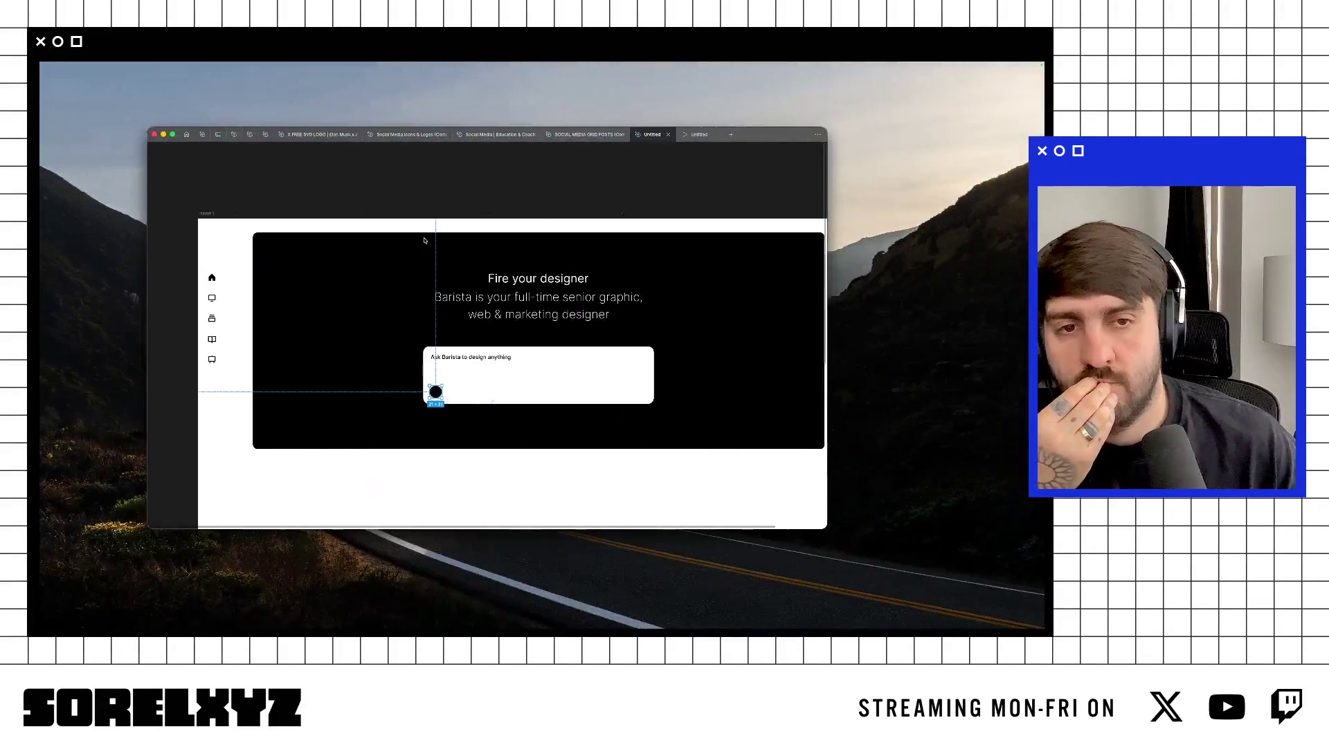
scroll(577, 242, "right", 3)
scroll(577, 242, "down", 1)
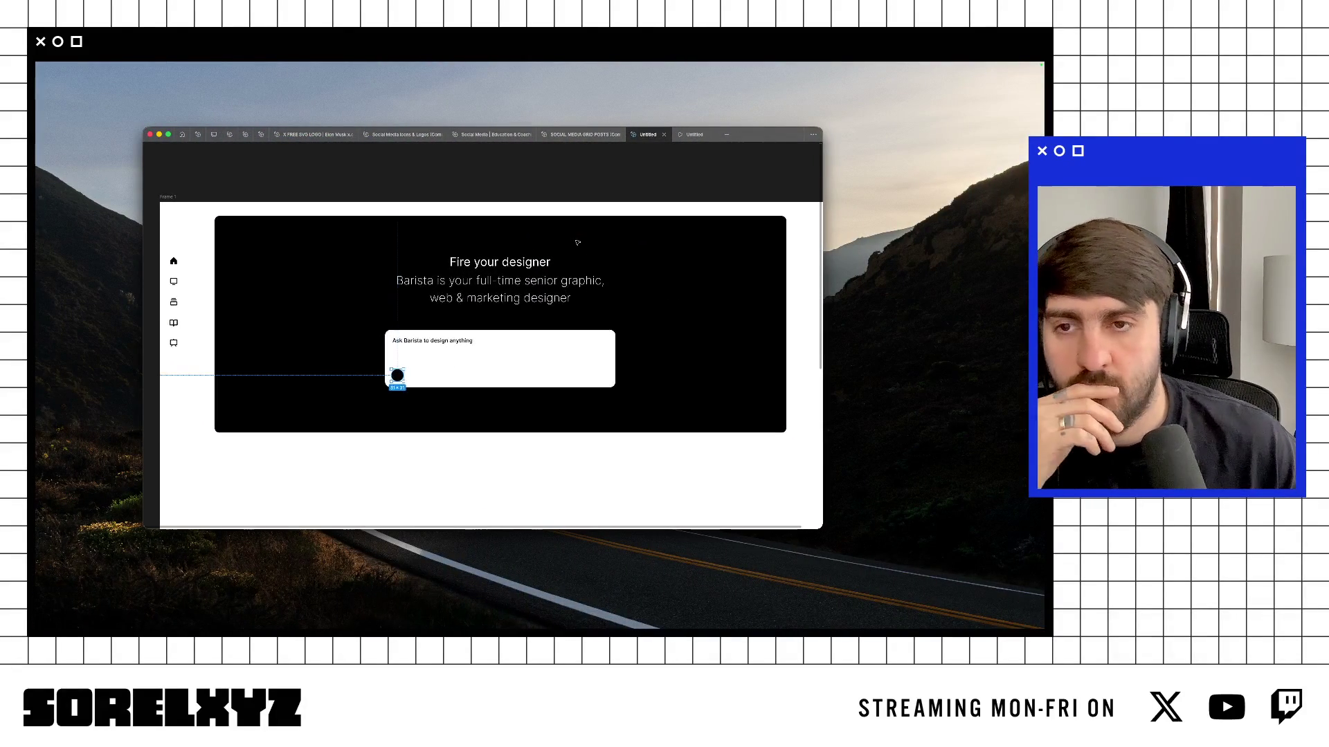
left_click(556, 174)
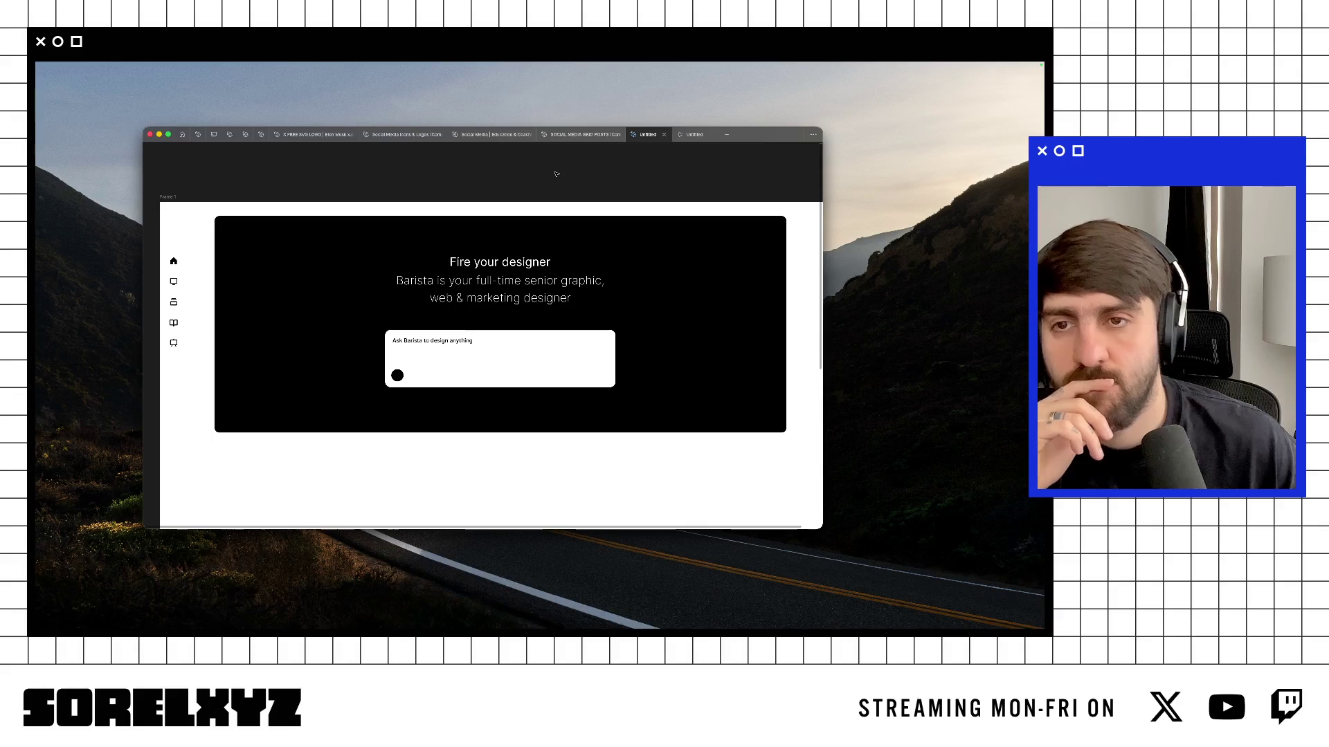
key("ctrl+Left")
Step: Load maxibestof.one in a new Chrome tab, correcting the mistyped .com address
key("super+t")
type("maxibe")
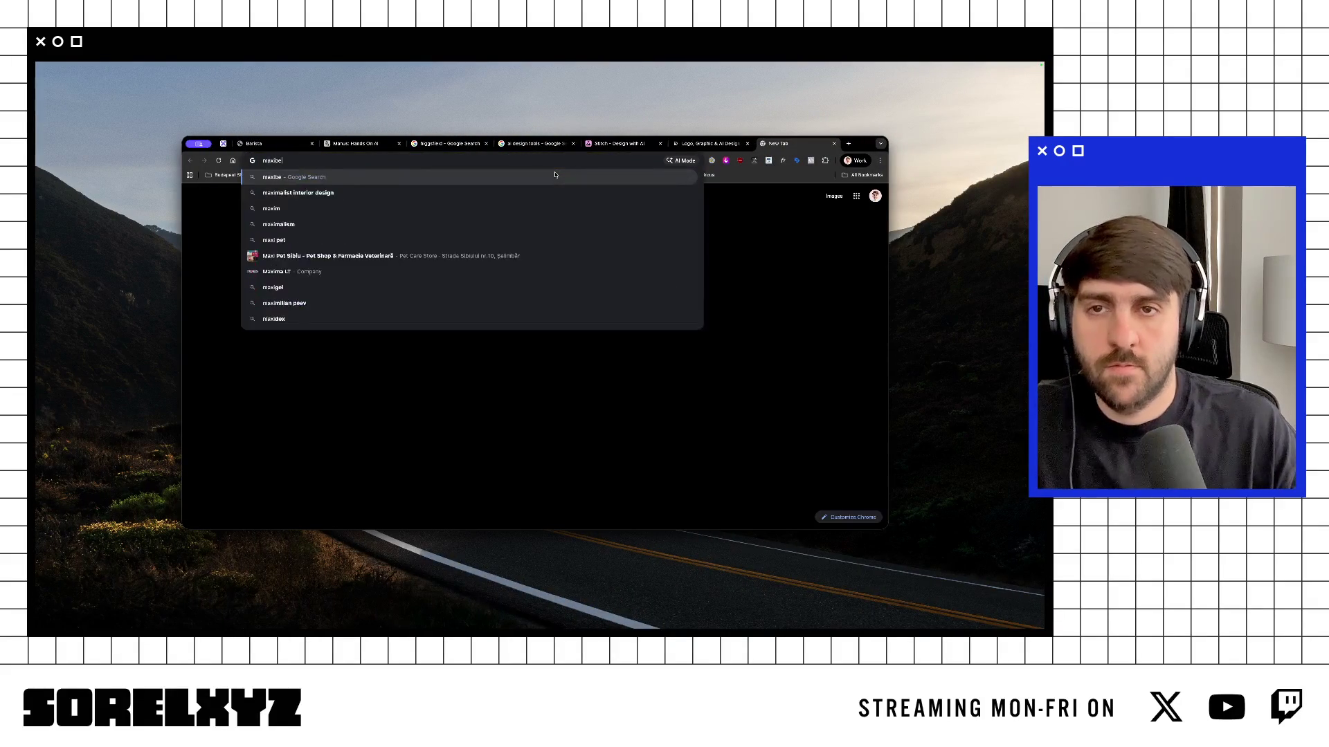
type("stof.com")
key("Return")
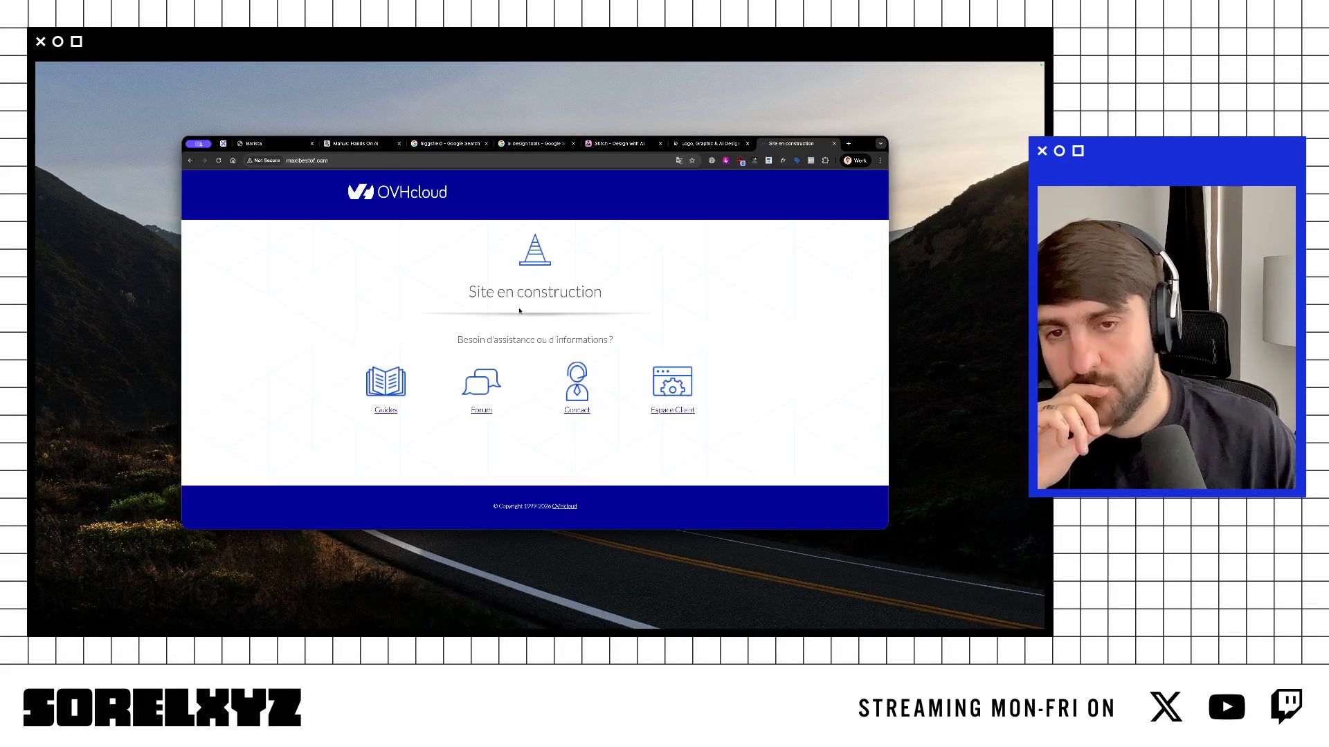
left_click(440, 165)
type("maxi")
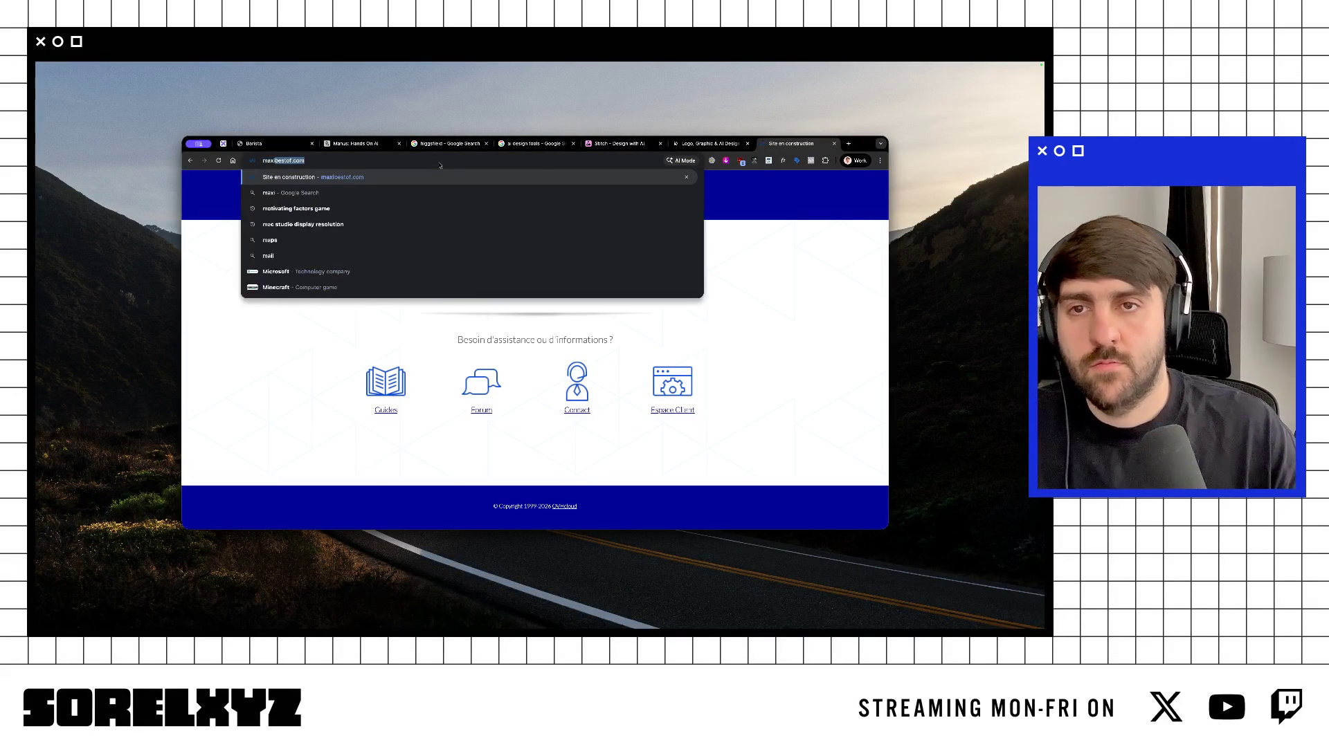
type("bestof.o")
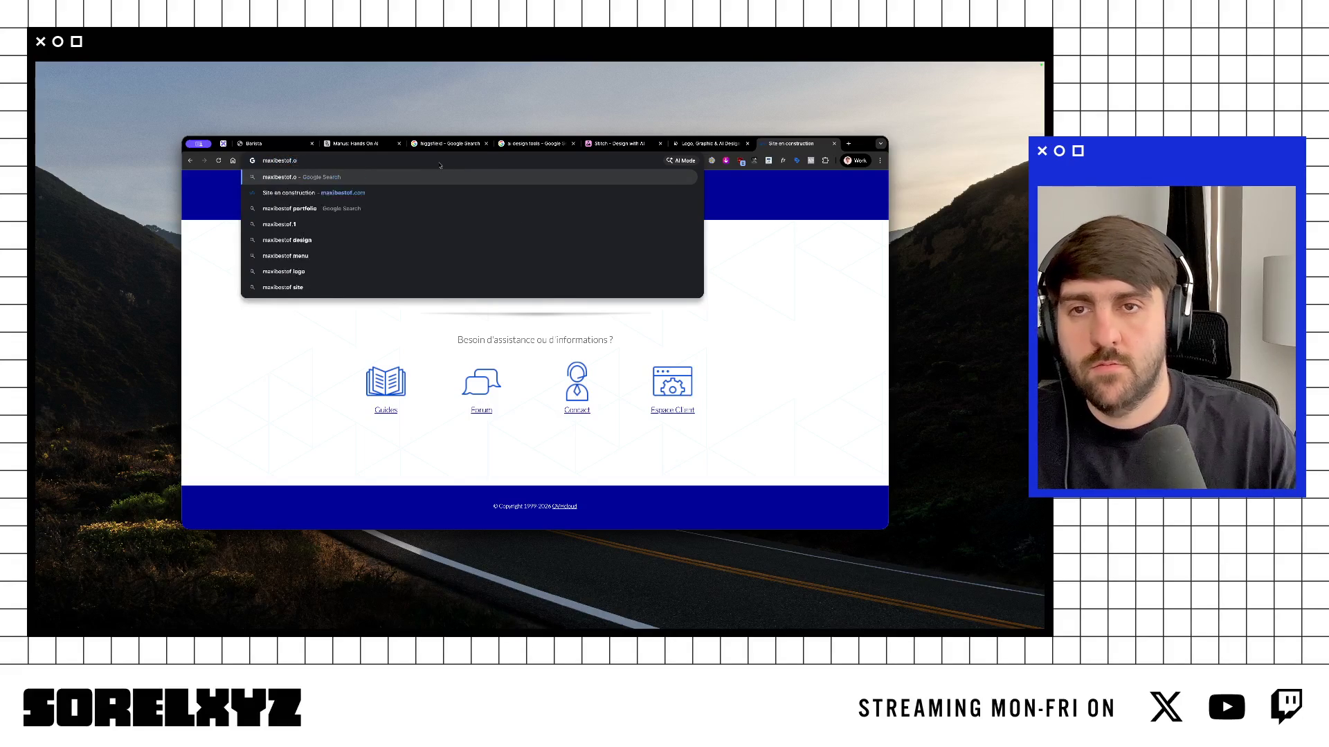
type("ne")
key("Return")
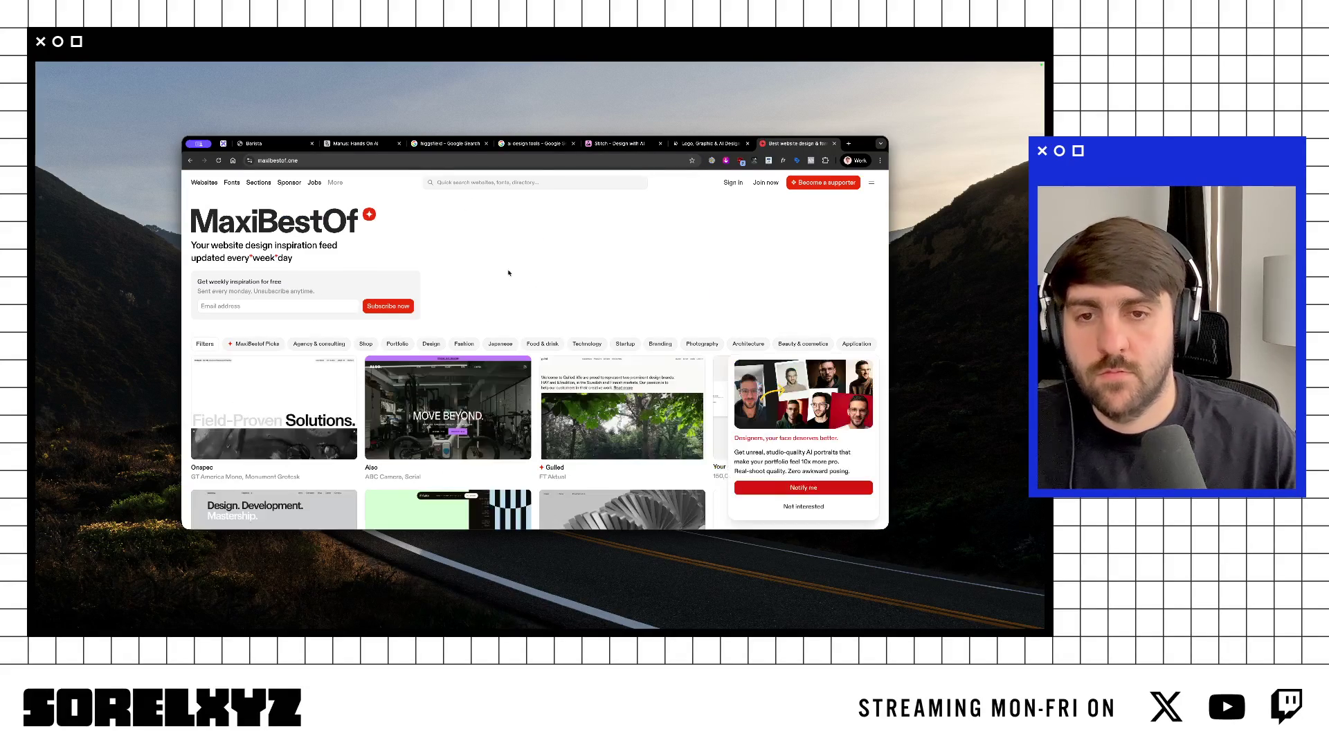
Step: Scroll through the MaxiBestOf design grid and go to page 2
scroll(523, 303, "down", 3)
scroll(522, 303, "down", 2)
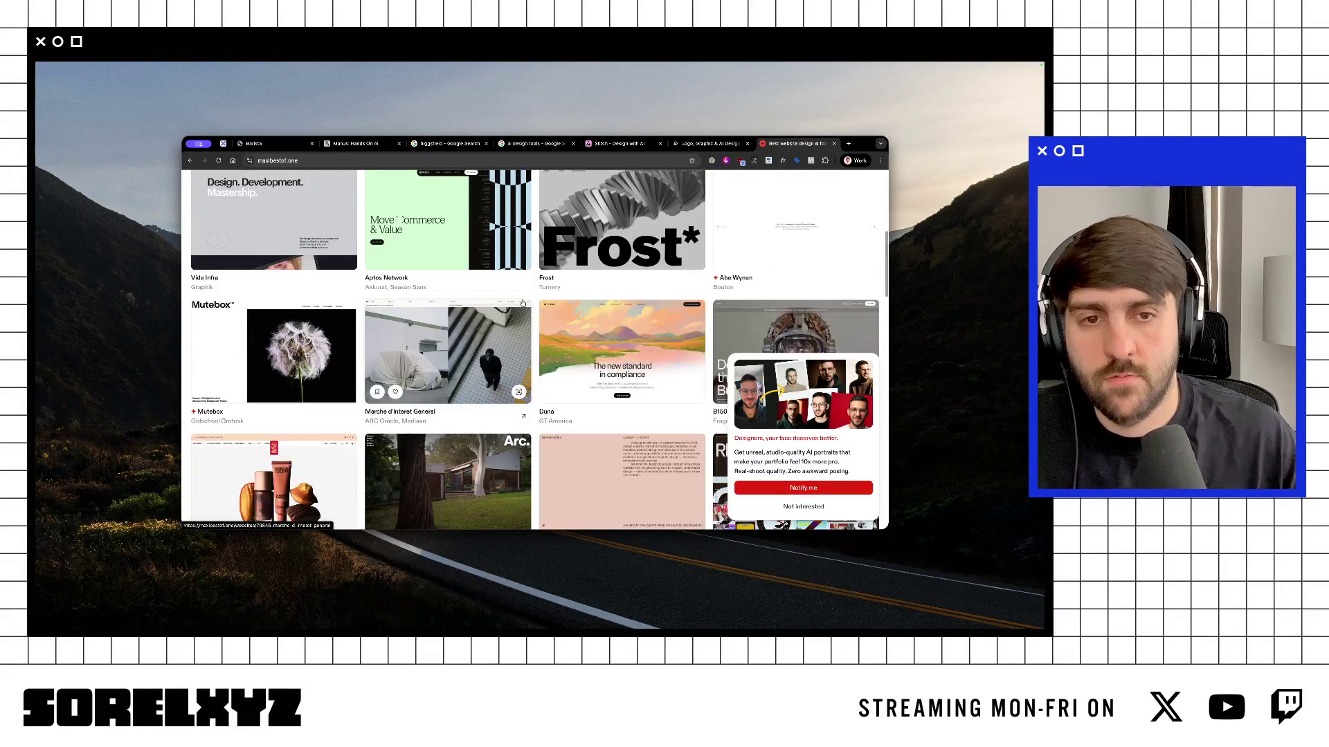
scroll(522, 303, "down", 2)
scroll(523, 303, "down", 2)
scroll(523, 304, "down", 1)
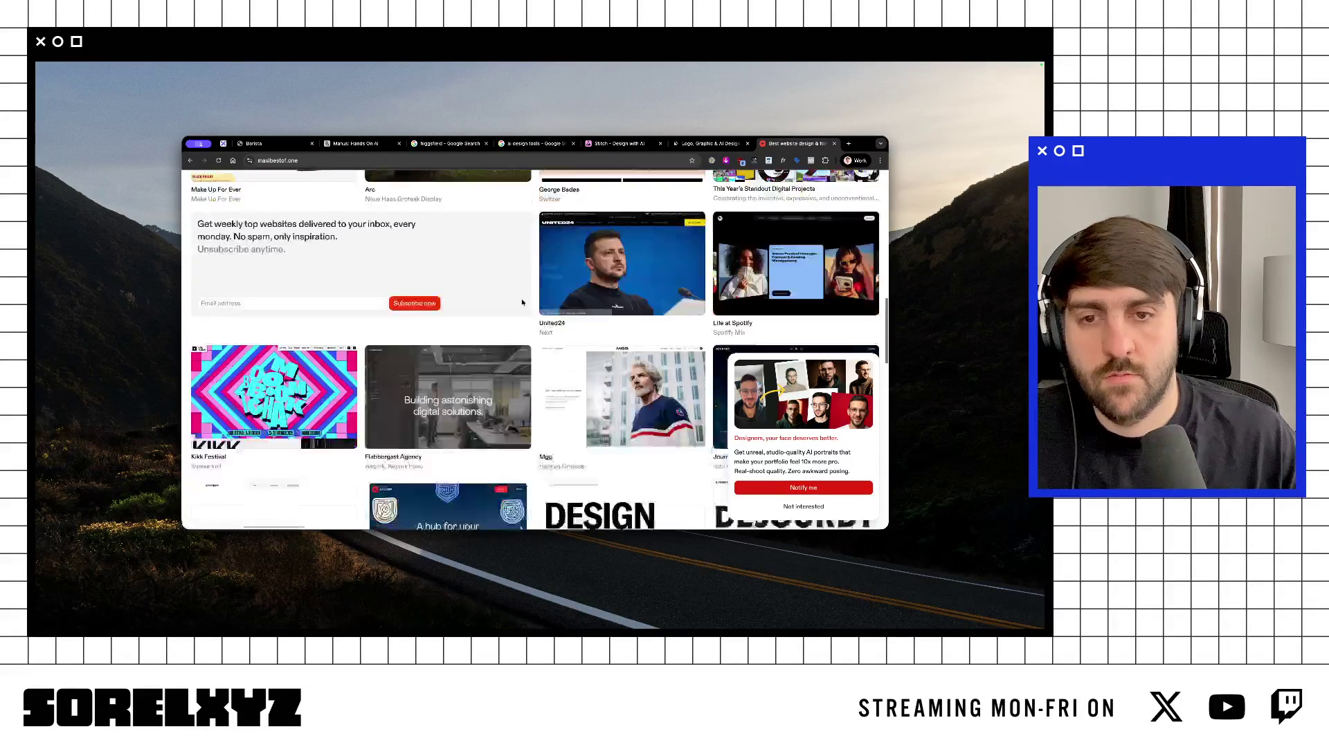
scroll(522, 303, "down", 2)
scroll(522, 304, "down", 2)
scroll(523, 303, "down", 2)
scroll(523, 303, "down", 2)
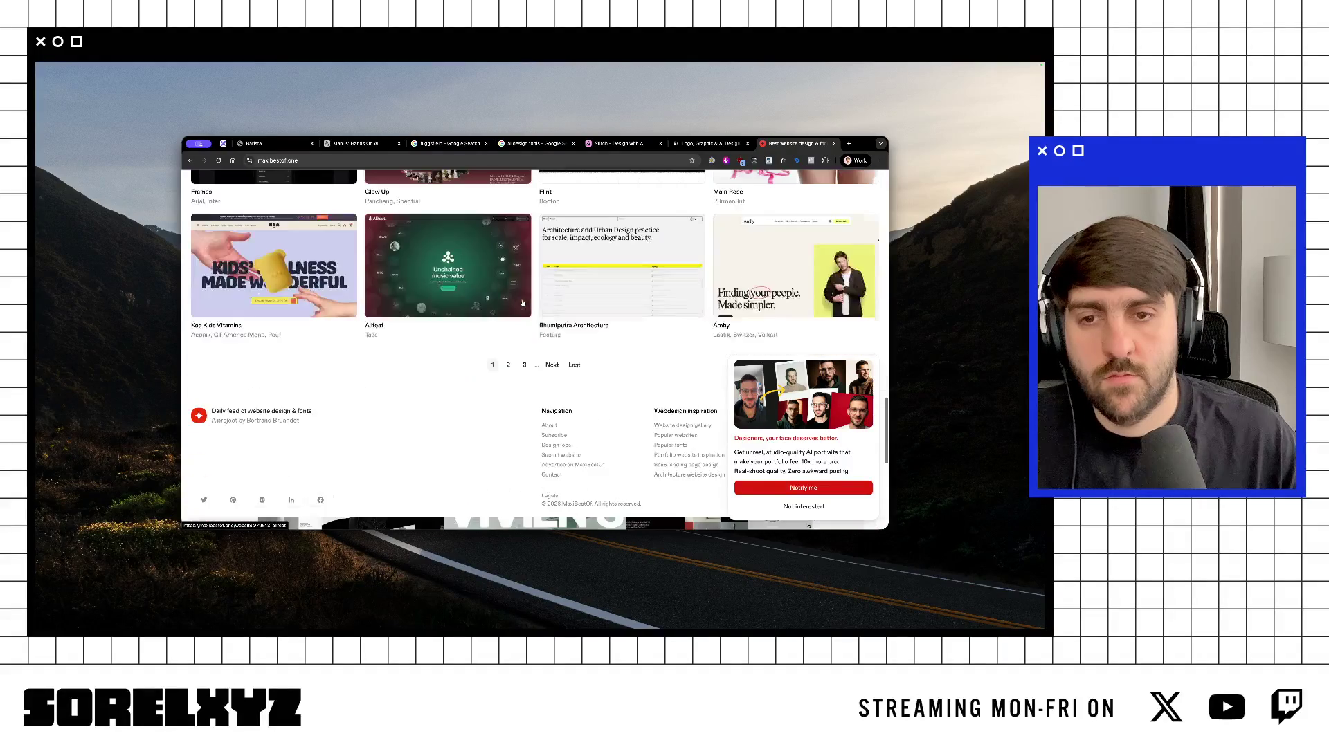
scroll(522, 303, "down", 1)
scroll(515, 385, "up", 3)
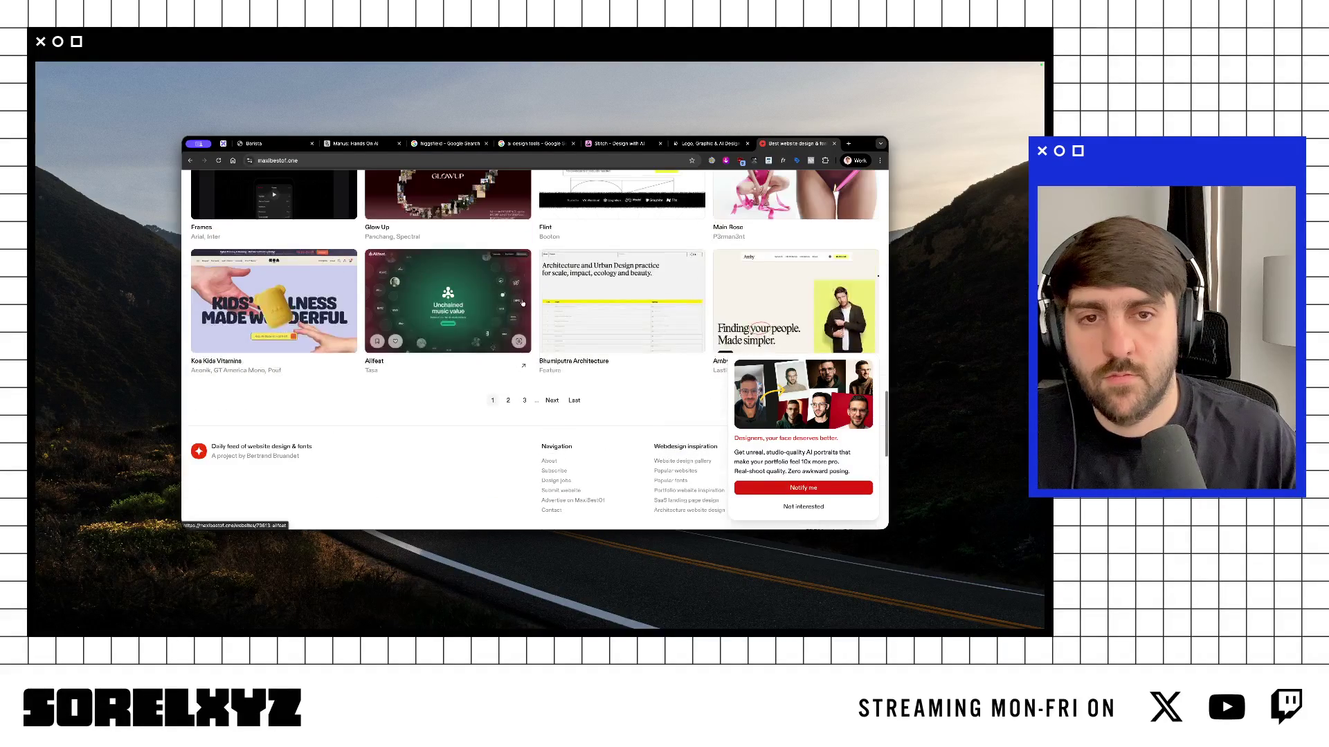
left_click(509, 401)
Step: Browse the second page of designs, then return to the Barista tab
scroll(510, 405, "down", 3)
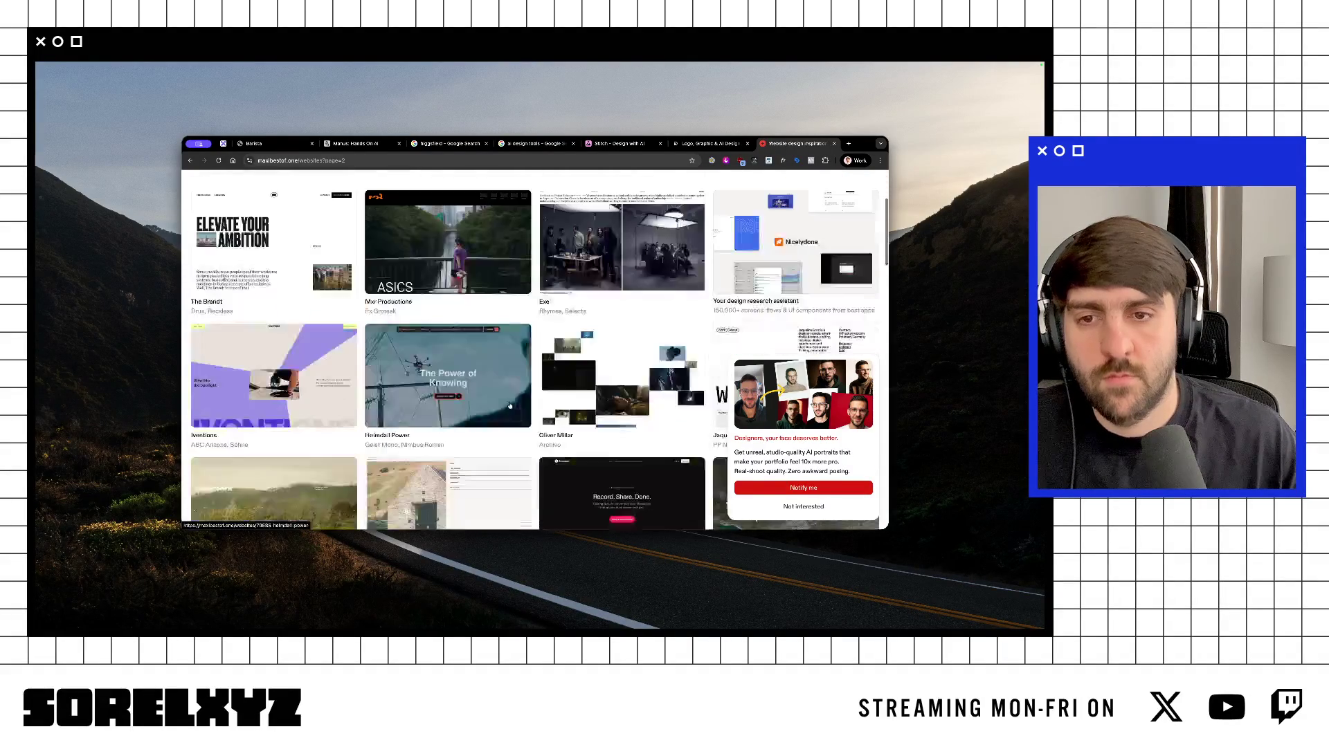
scroll(509, 405, "down", 2)
scroll(510, 406, "down", 2)
scroll(509, 406, "down", 3)
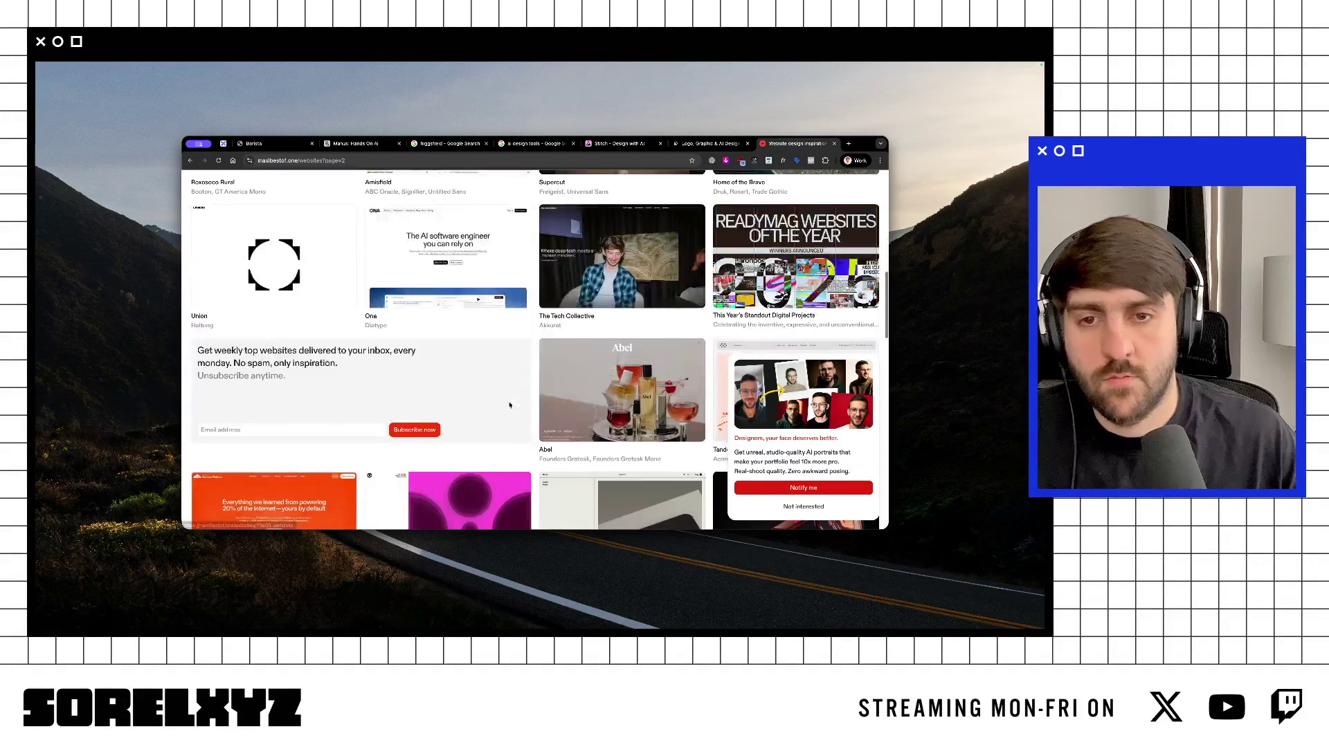
scroll(509, 405, "down", 3)
scroll(312, 290, "up", 1)
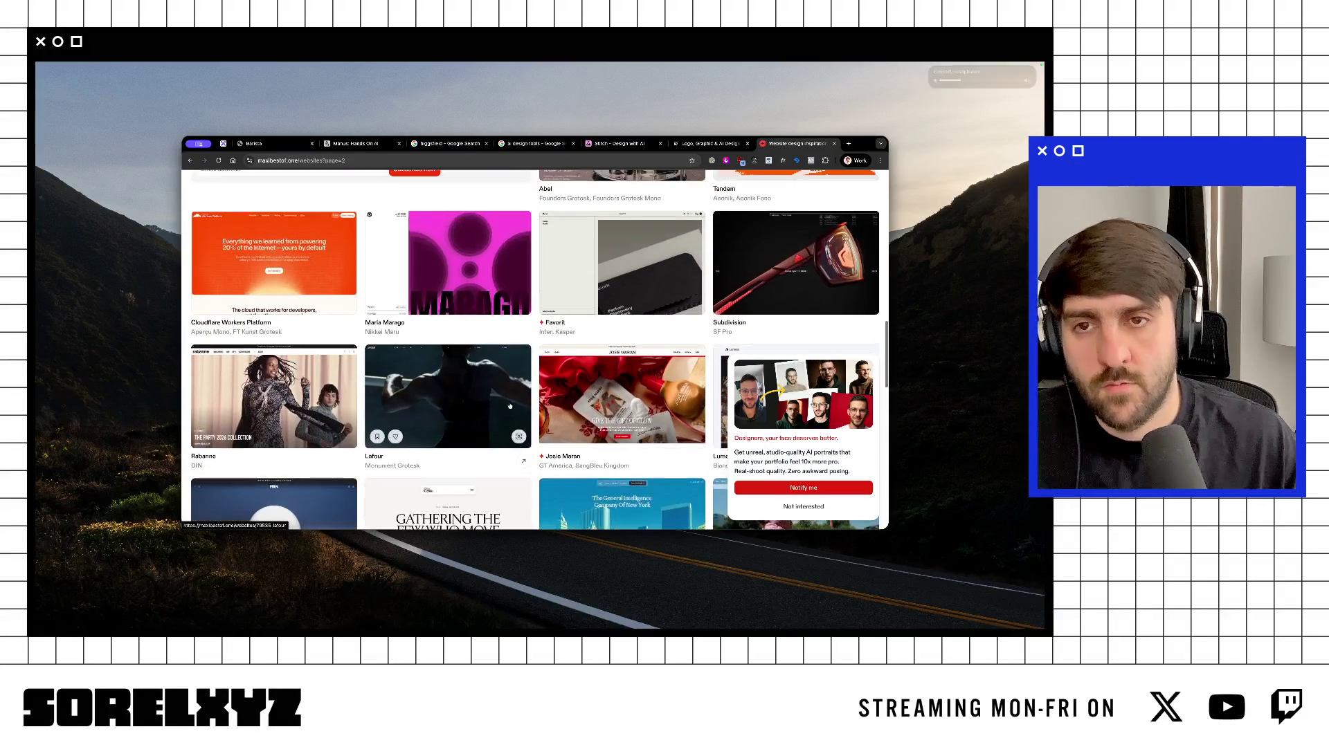
left_click(263, 141)
Step: Return to the Figma design with its side panels showing
key("ctrl+Right")
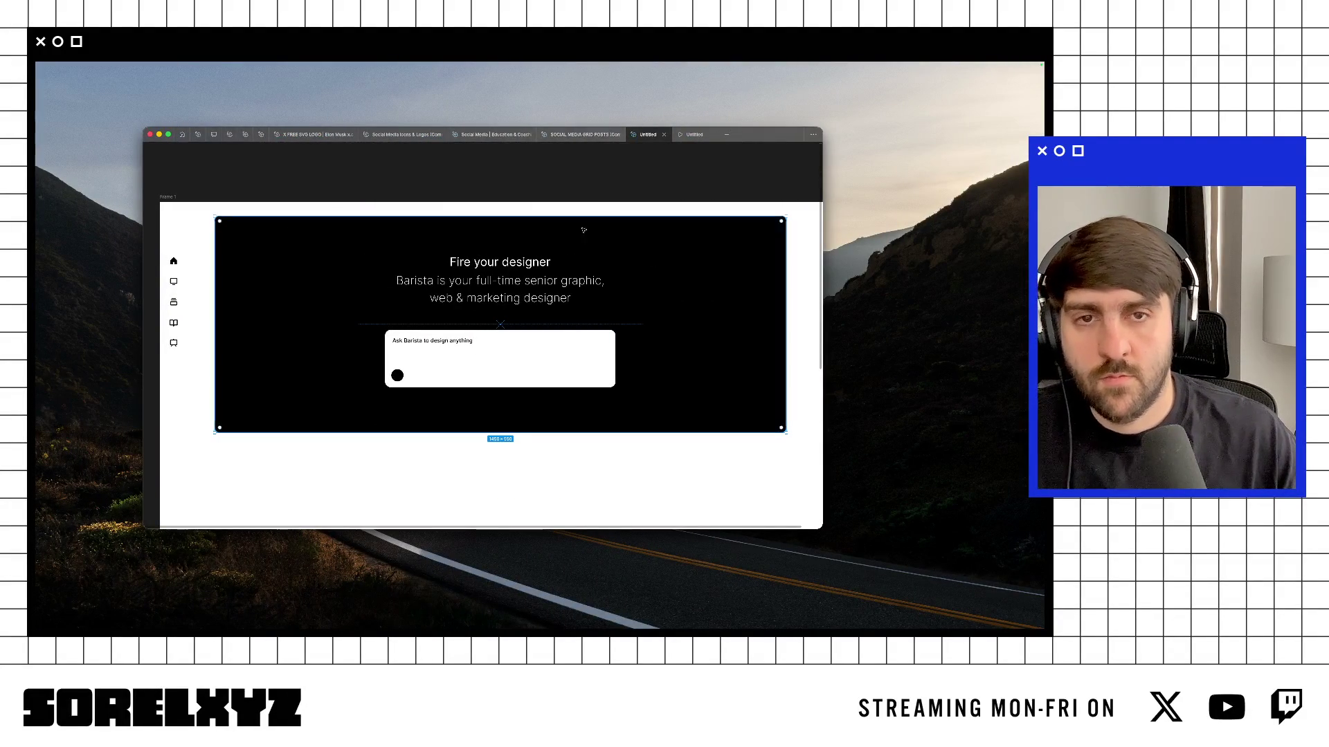
key("super+backslash")
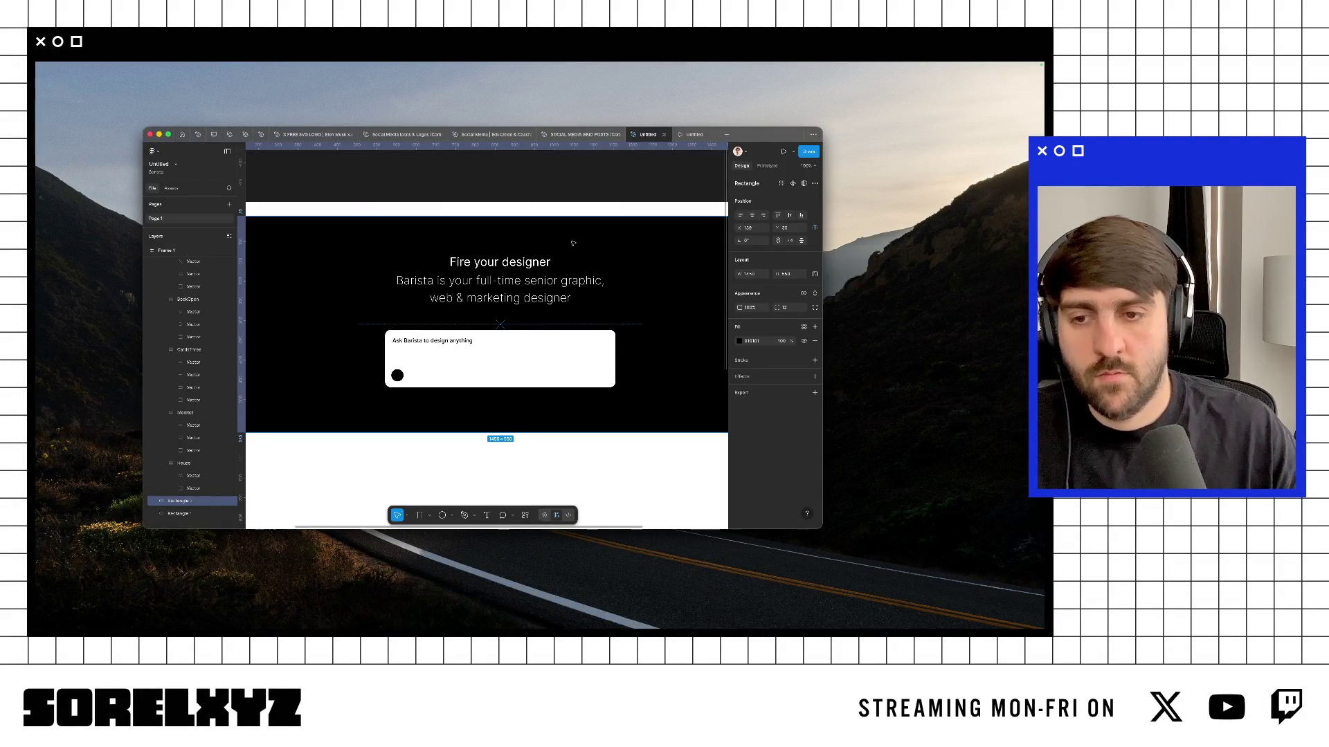
key("super+m")
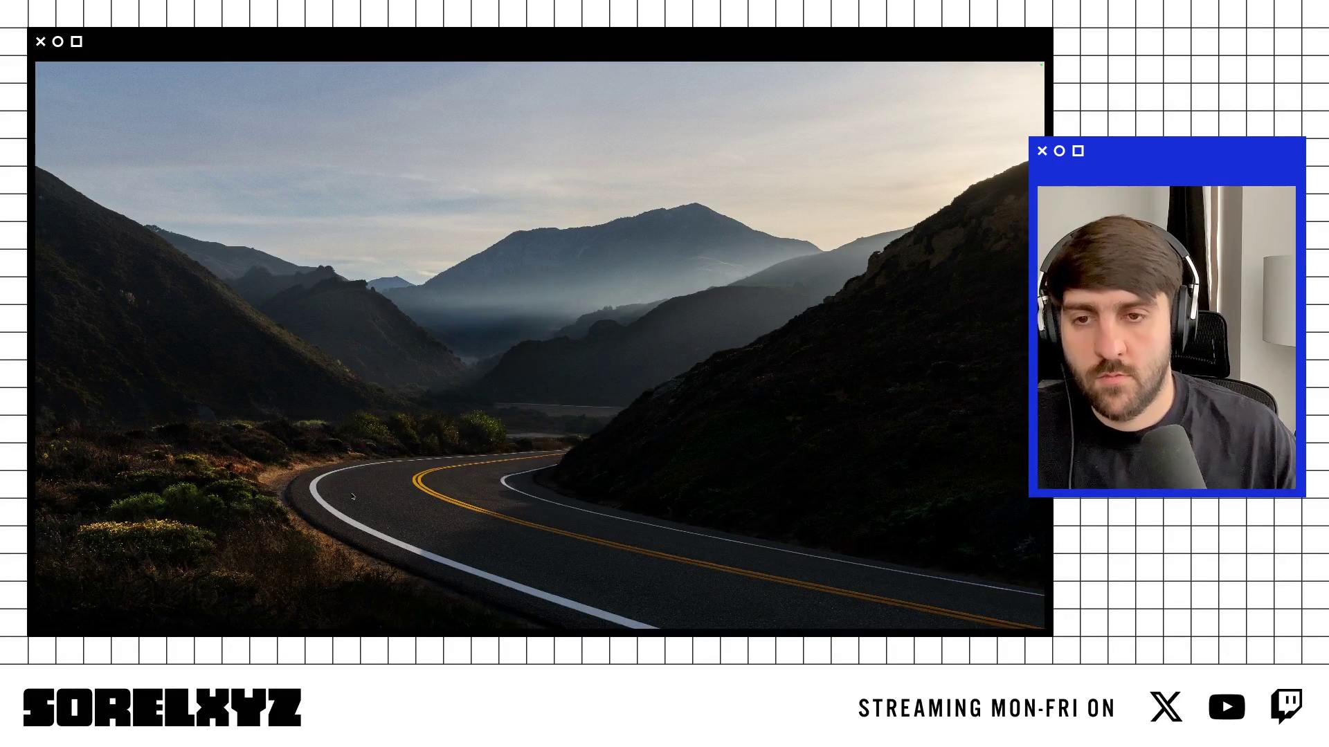
key("super+Tab")
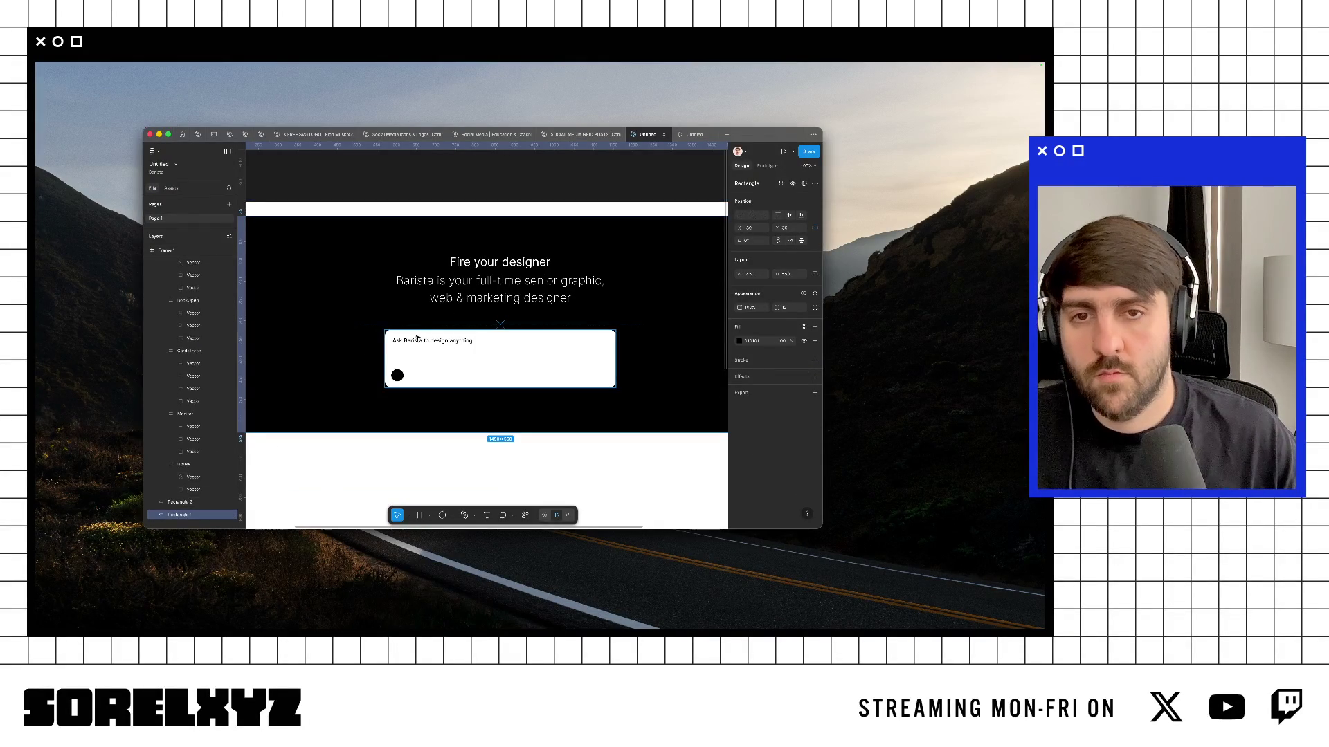
Step: Mask together the second rectangle, subtitle, headline, prompt box group and small circle
left_click(178, 501, "shift")
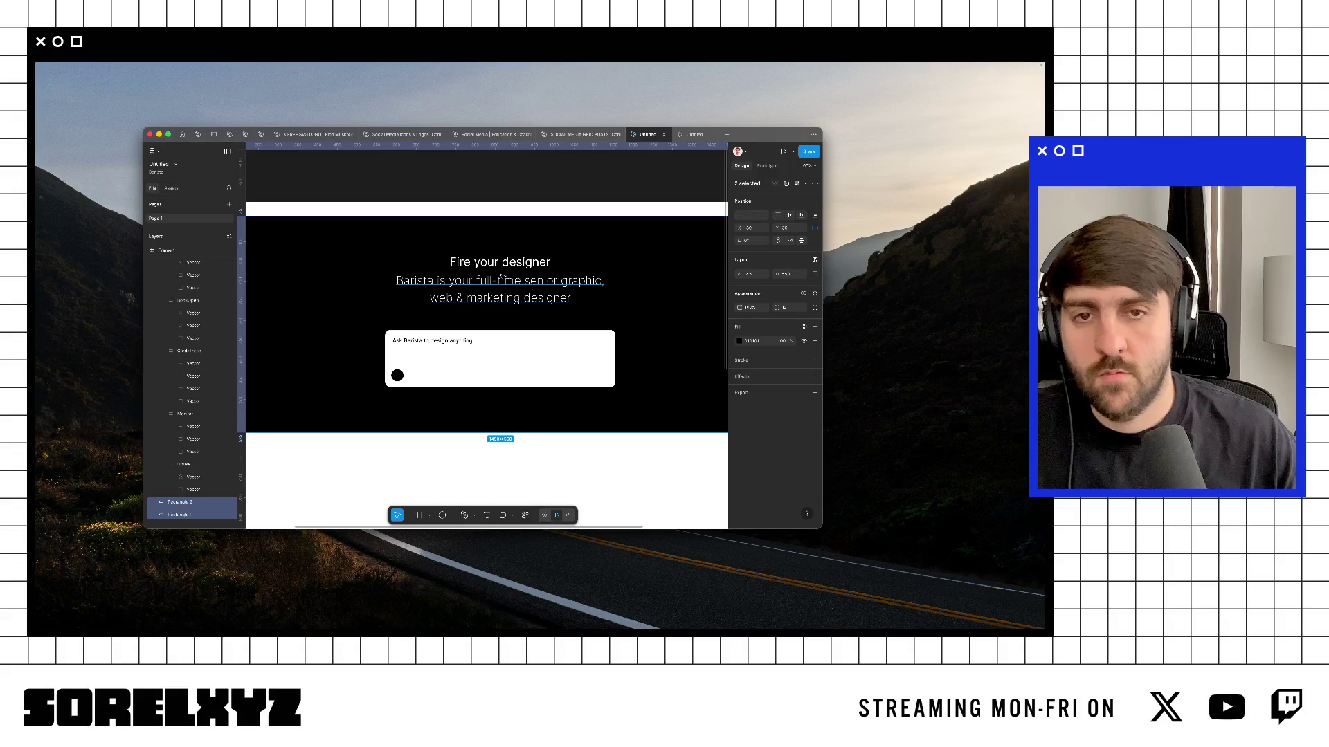
left_click(429, 289)
left_click(500, 262, "shift")
left_click(400, 380, "shift")
left_click(398, 377, "shift")
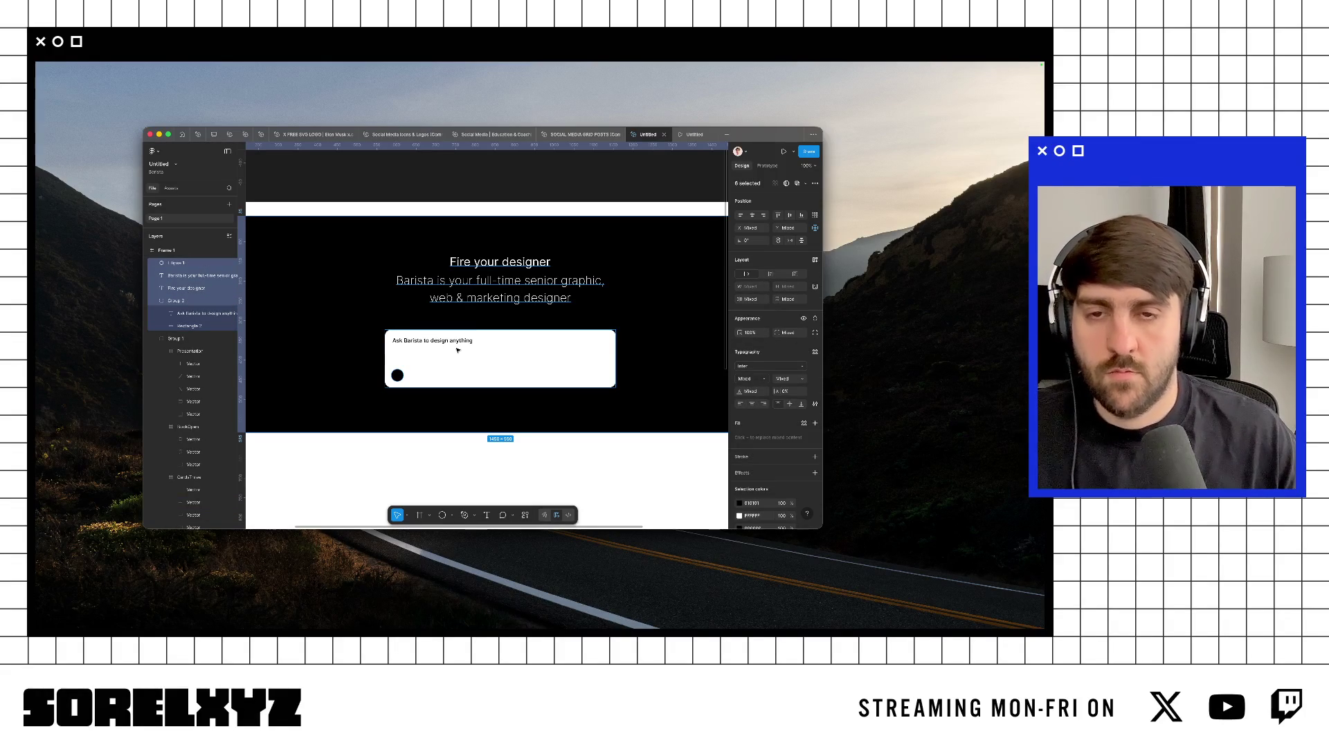
key("ctrl+alt+m")
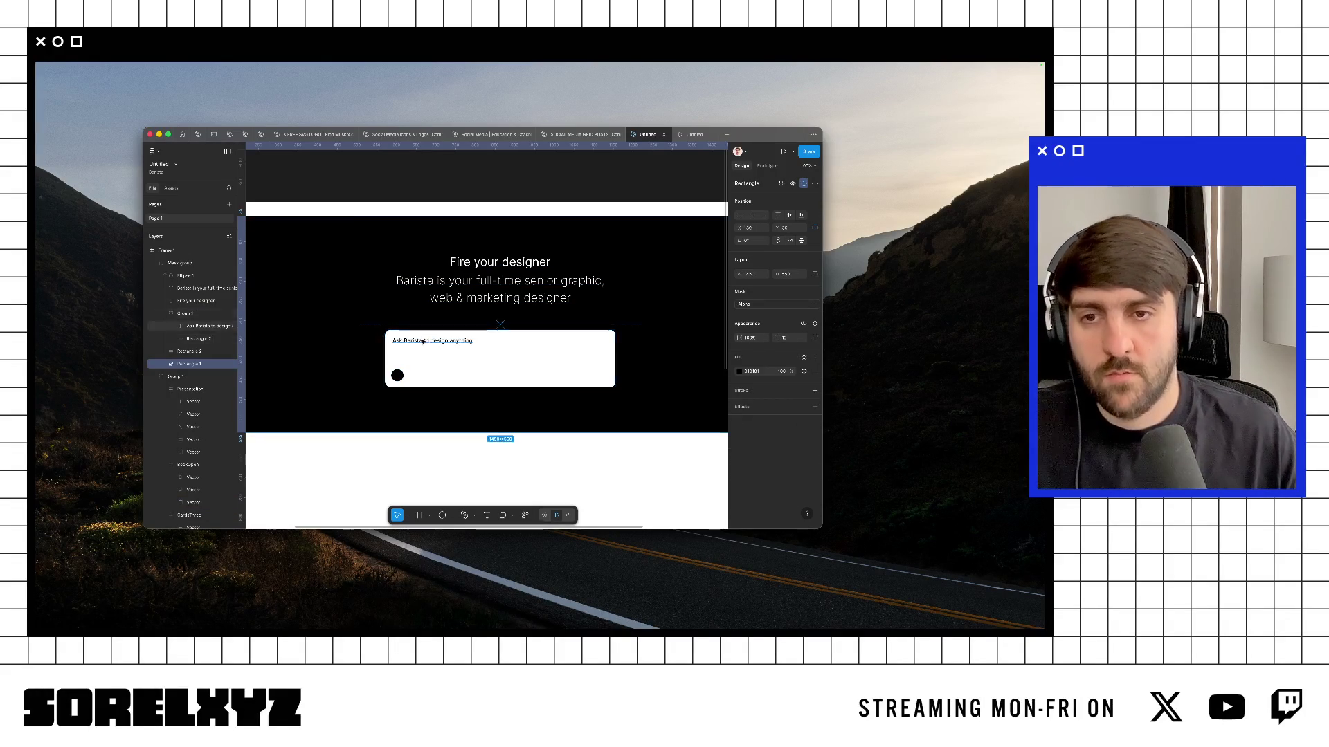
left_click(369, 292)
Step: Draw a large circle inside the hero mask group and fill it vivid blue 4C0CFF
key("o")
left_click_drag(351, 249, 720, 617)
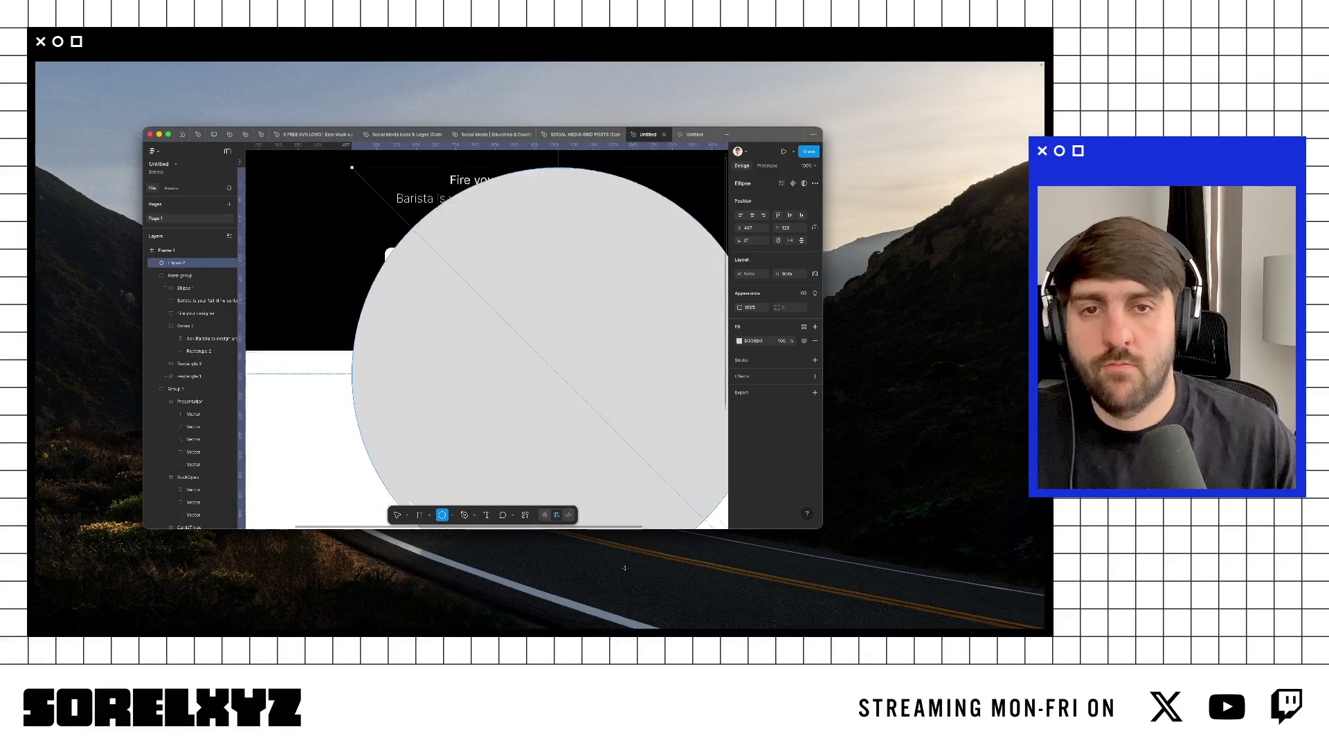
left_click_drag(515, 293, 494, 285)
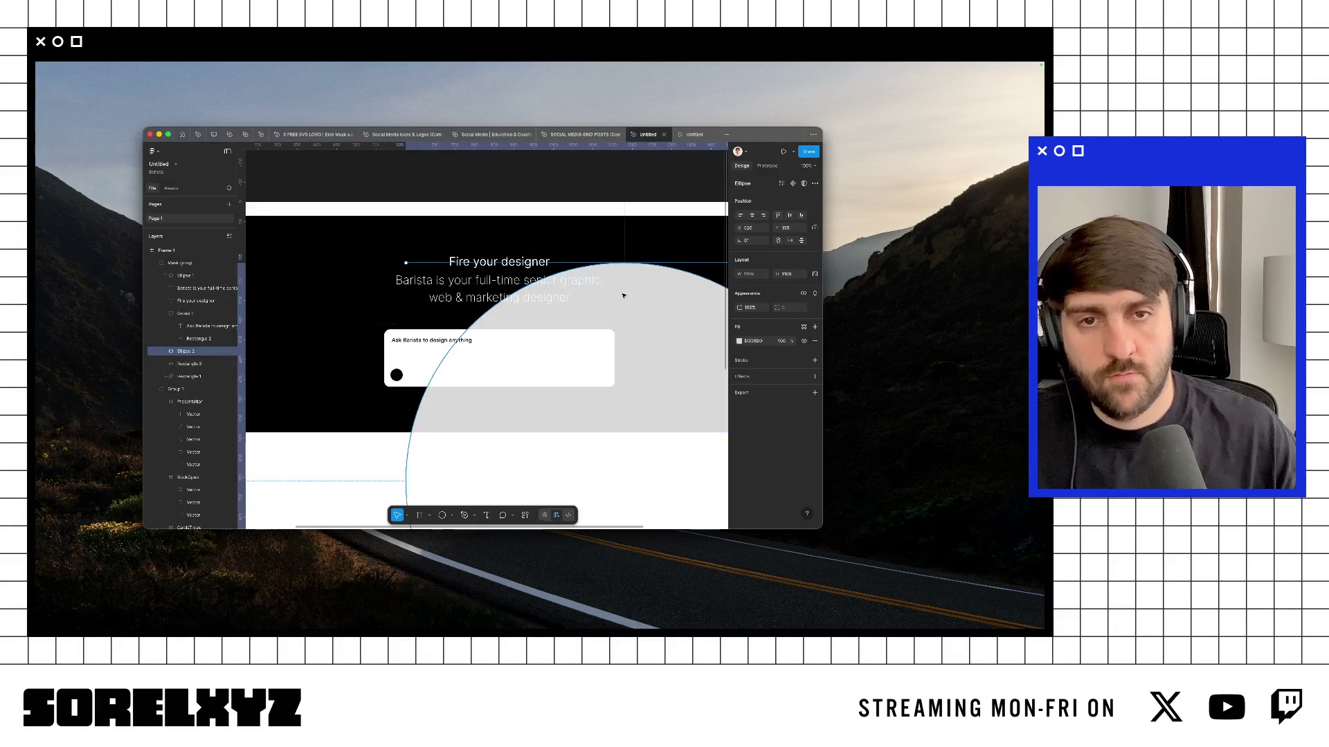
left_click(739, 341)
left_click(701, 459)
left_click(693, 379)
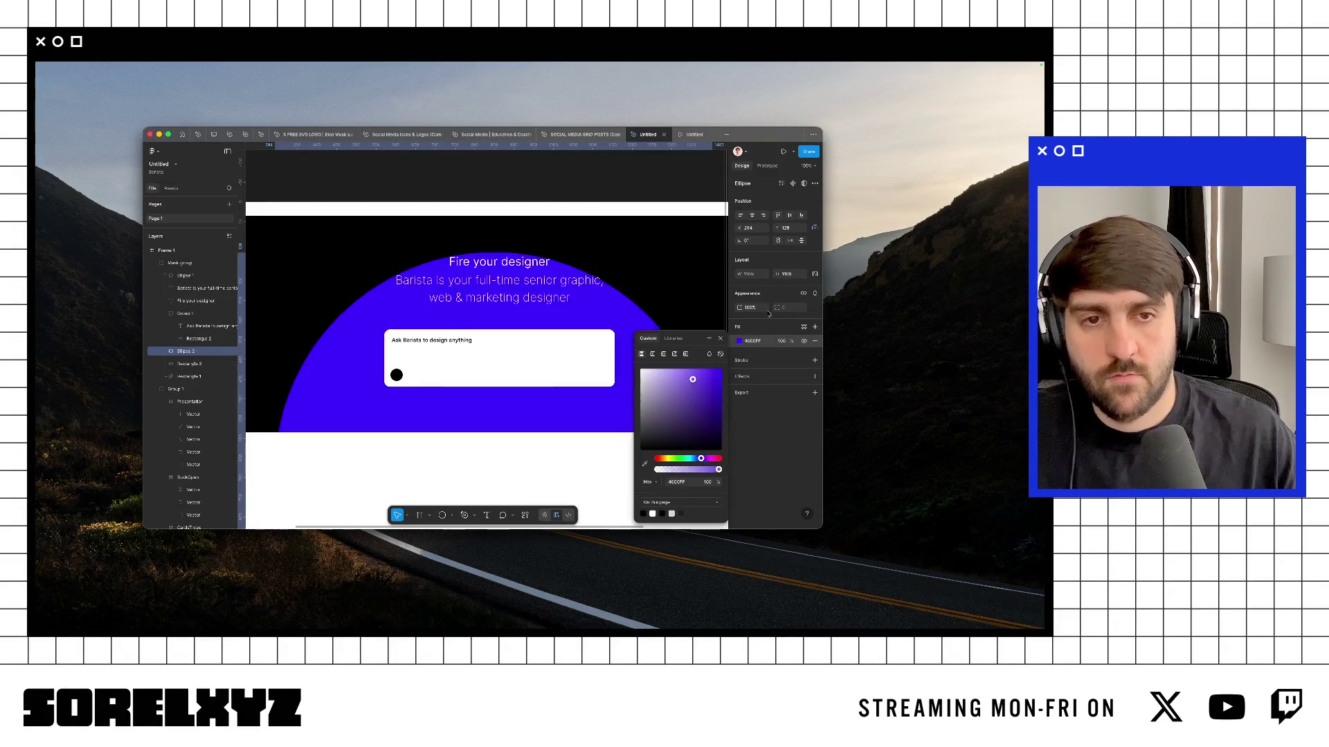
left_click(779, 357)
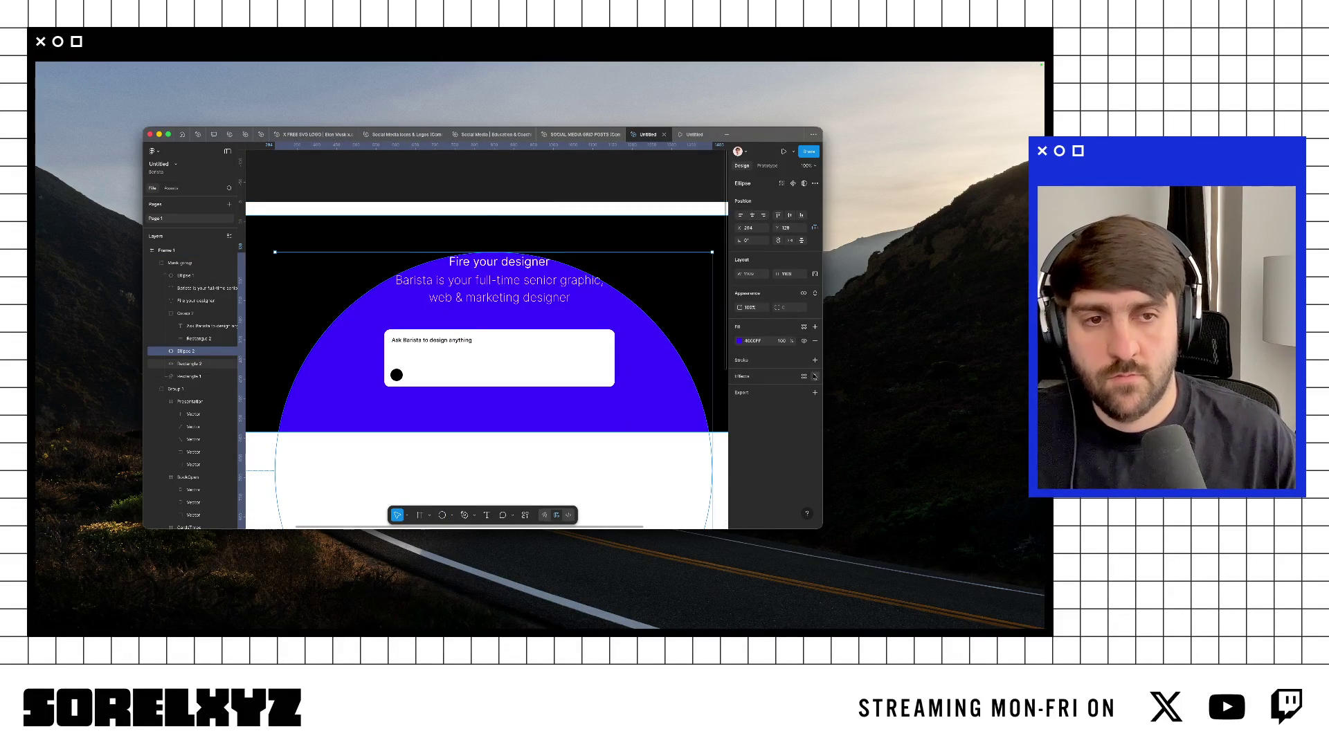
Step: Give the blue ellipse a layer blur of 30 and preview the glow
left_click(815, 377)
left_click(761, 391)
left_click(761, 409)
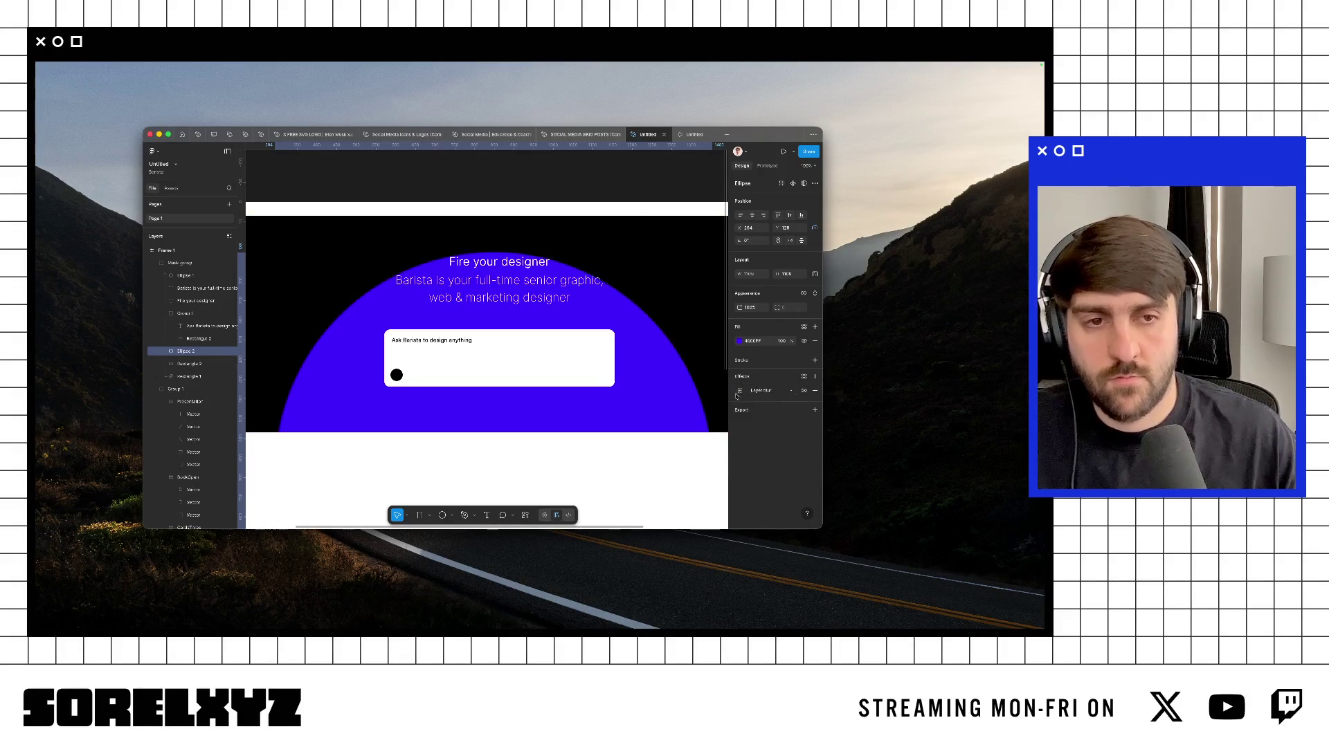
left_click(739, 391)
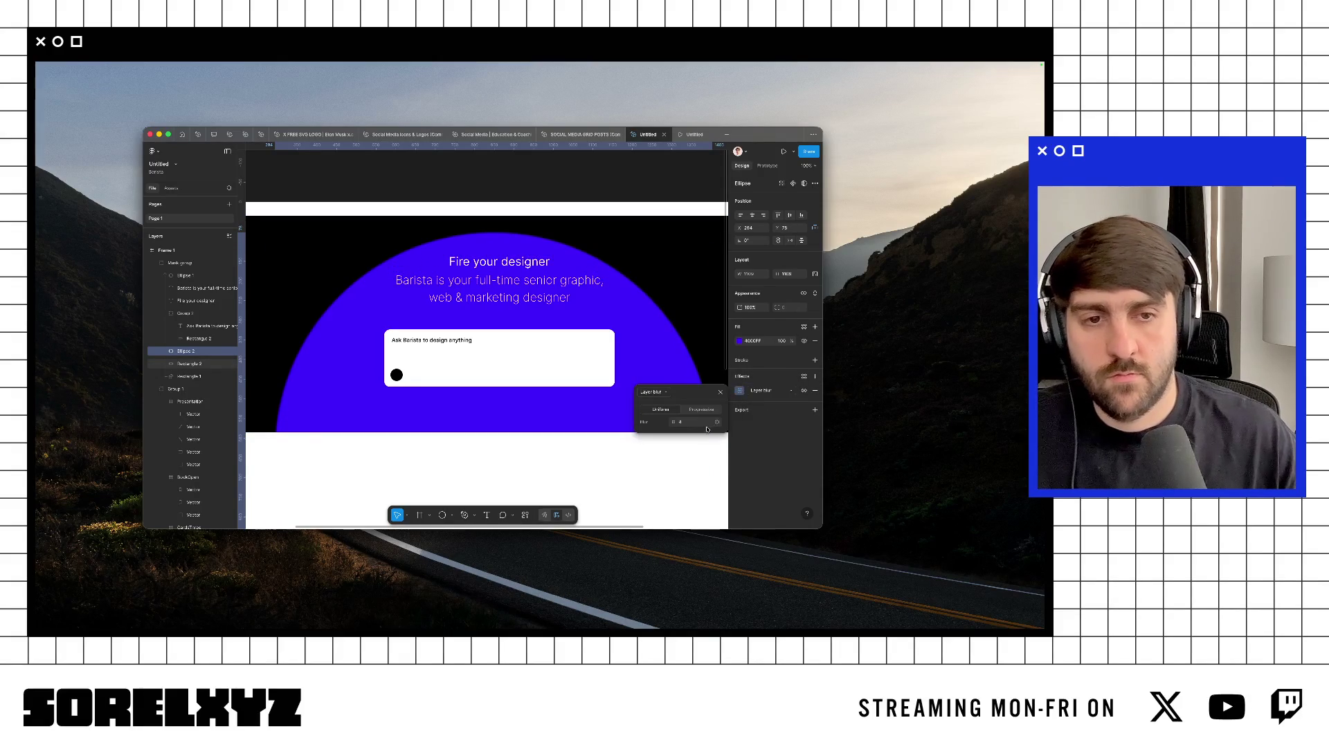
type("30")
key("Return")
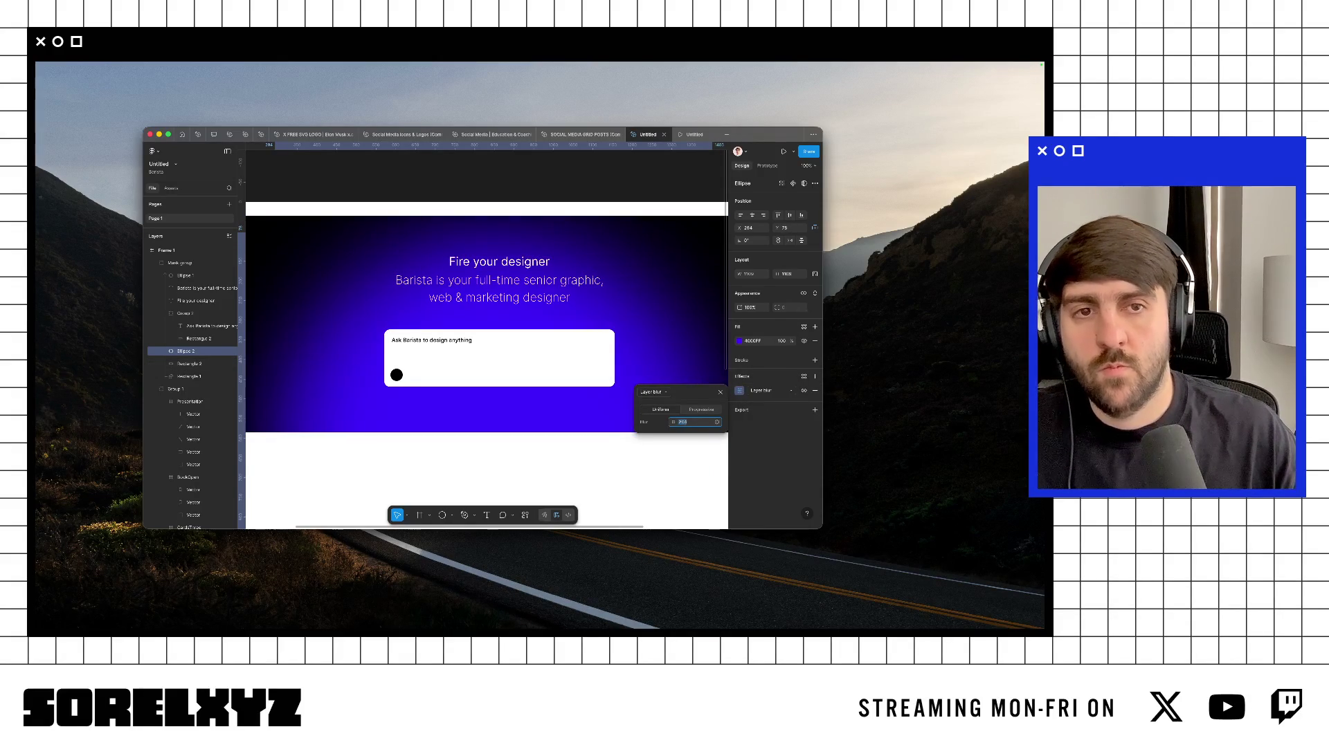
key("ctrl+backslash")
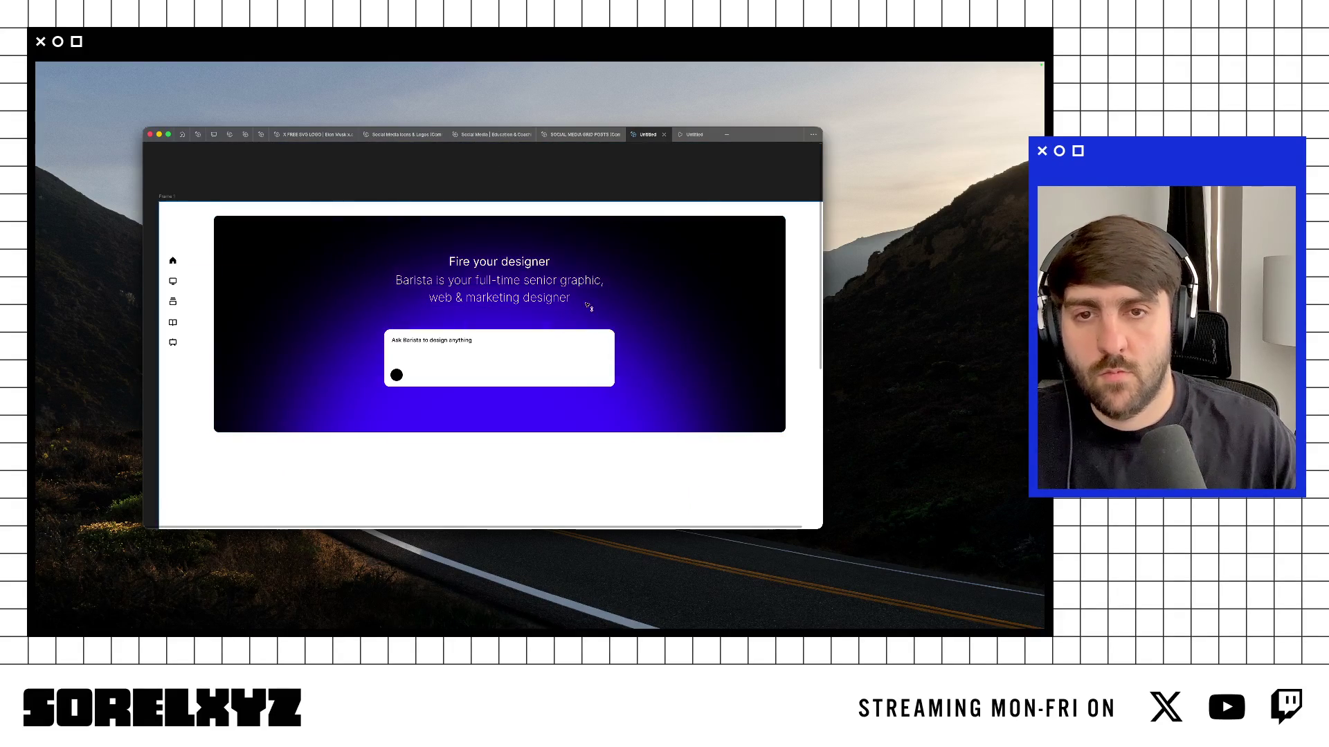
Step: Nudge the 'Fire your designer' headline and Ask Barista prompt box slightly upward
left_click(521, 260)
key("ctrl+backslash")
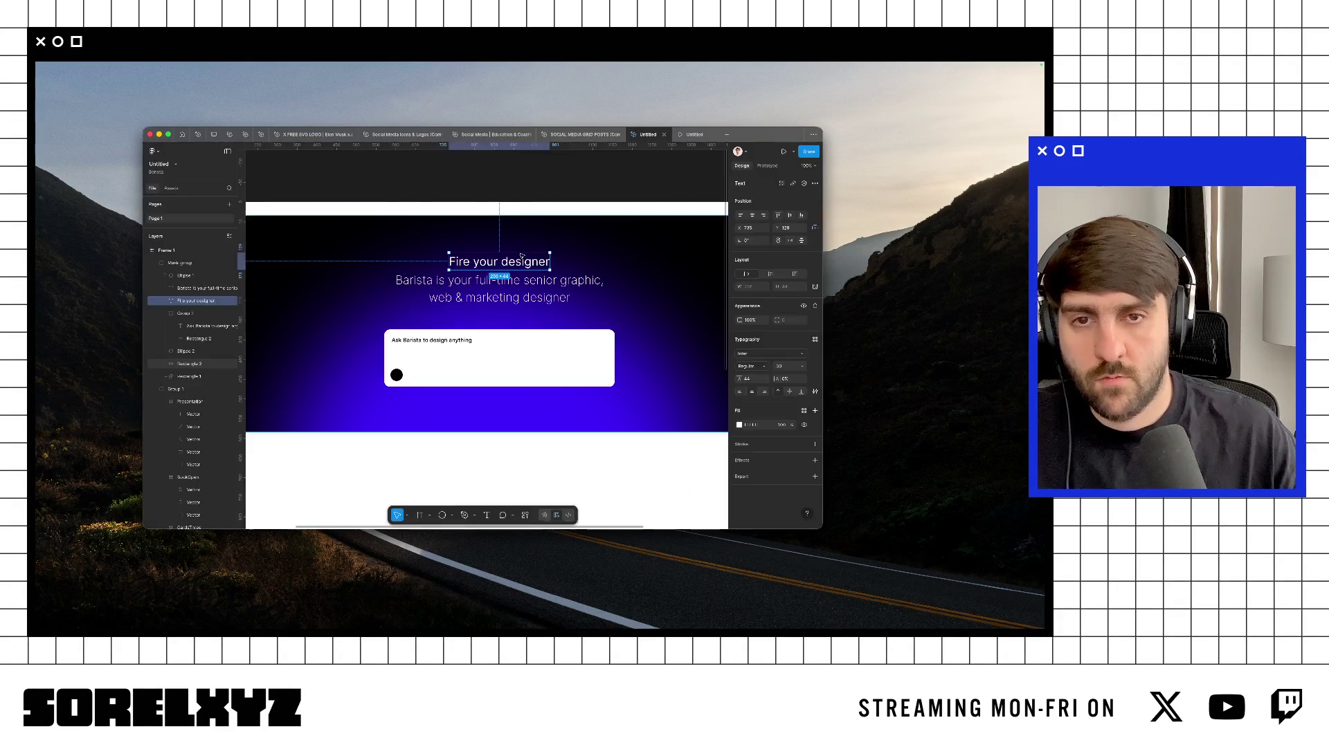
key("ctrl+backslash")
key("Escape")
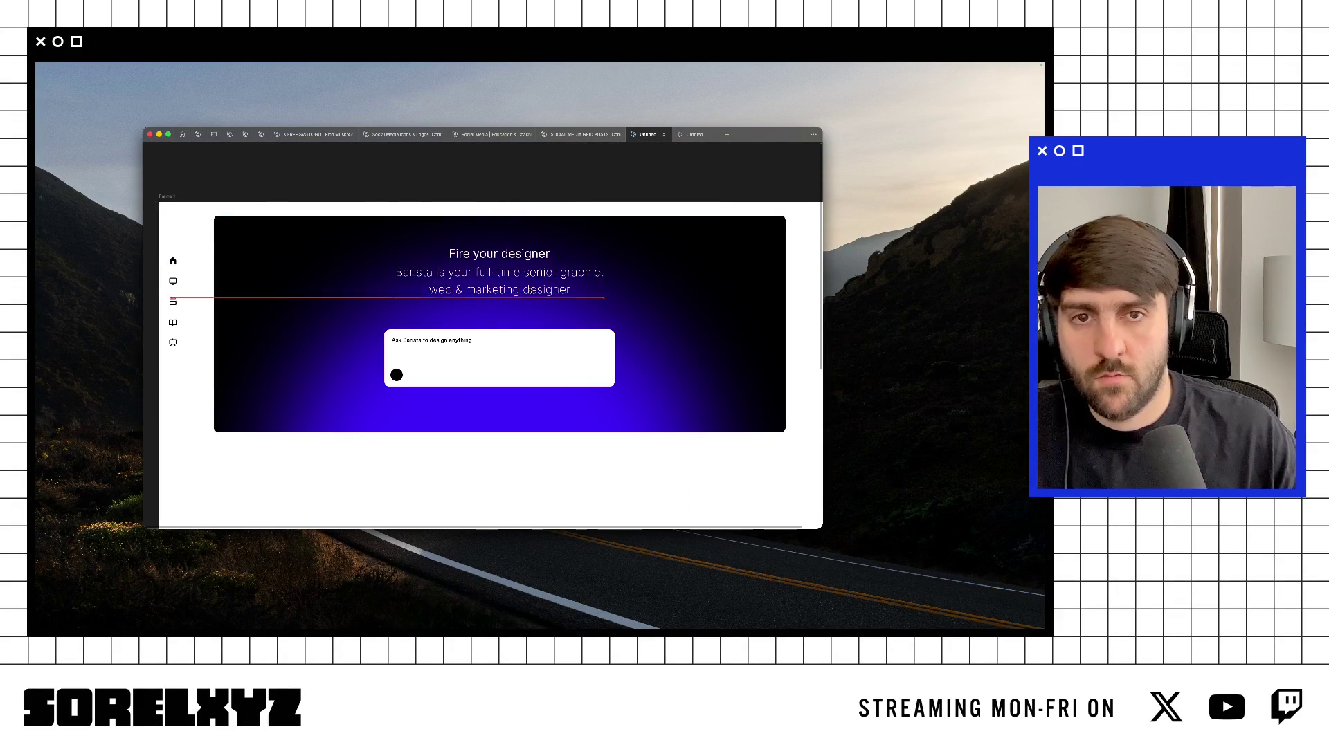
left_click(397, 376)
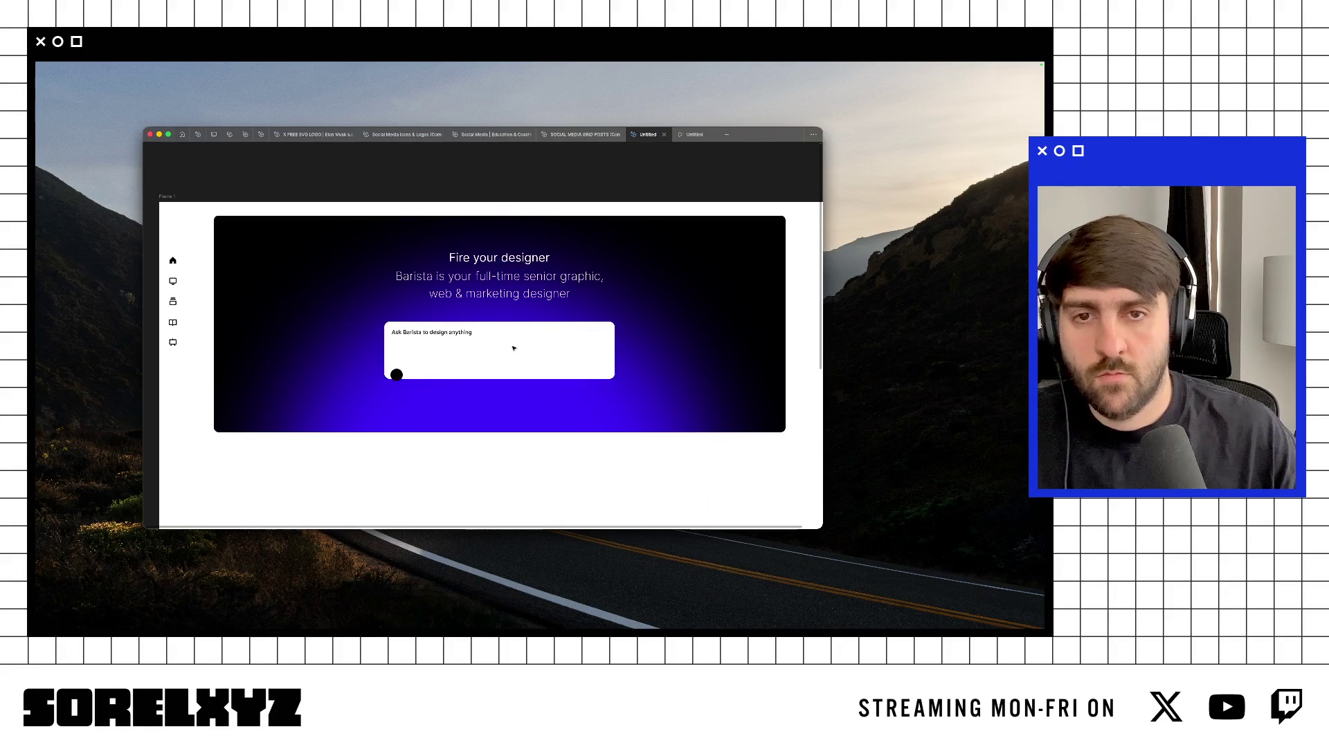
key("Escape")
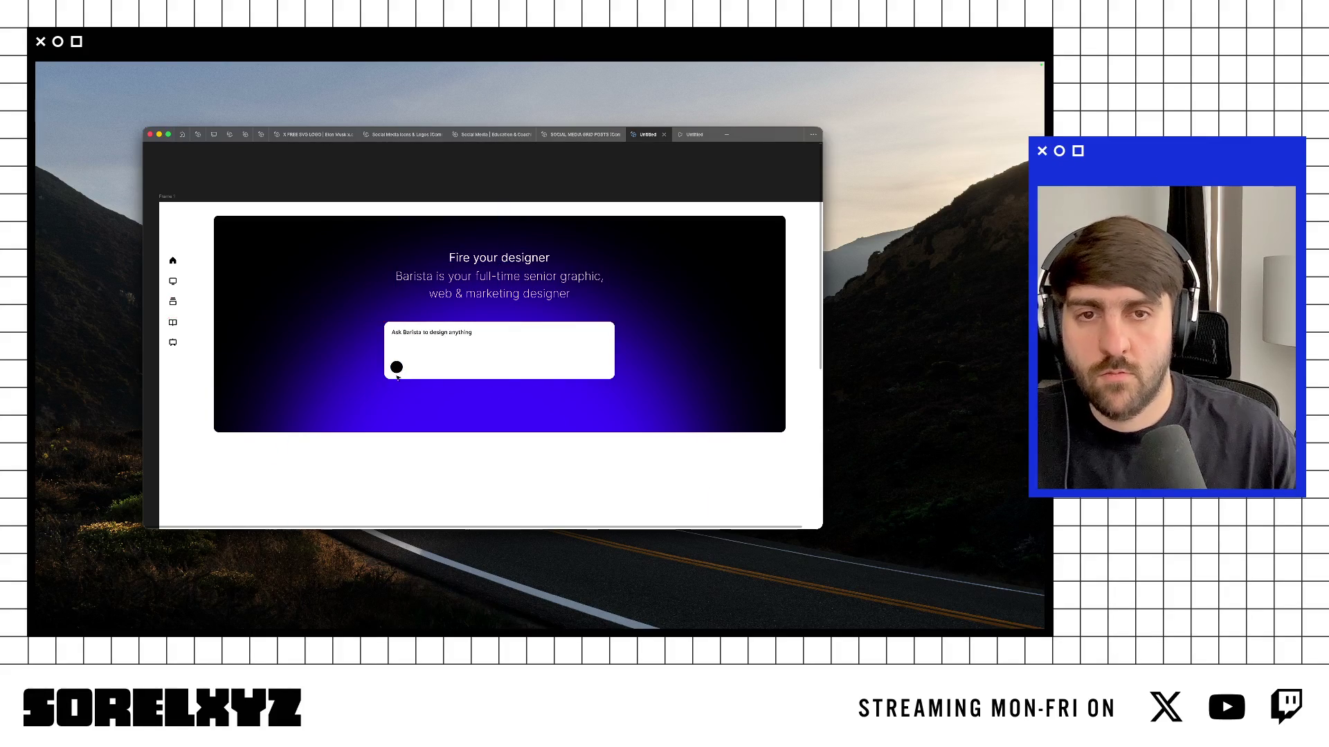
Step: Reduce the height of Rectangle 1 and Rectangle 2 to shorten the hero card
key("super+backslash")
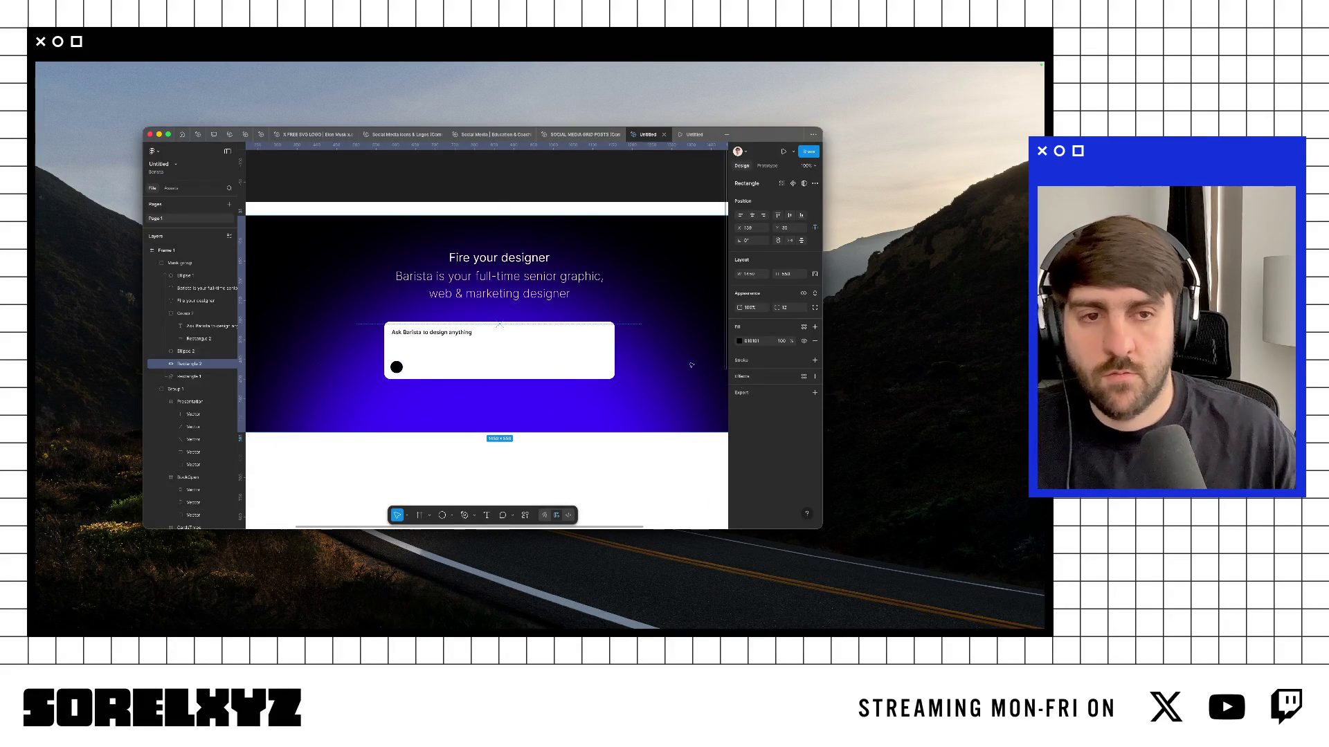
left_click(219, 365)
left_click(208, 376, "shift")
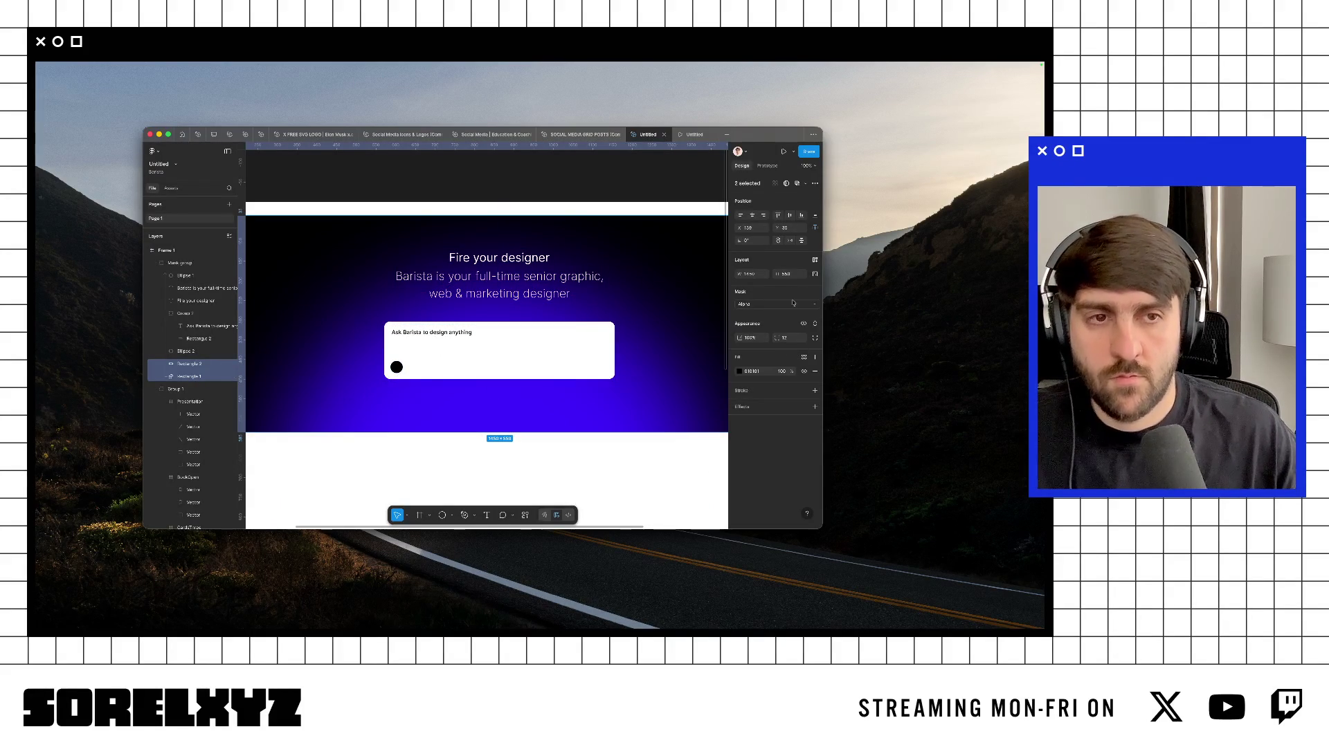
key("shift+Down")
key("shift+Down")
key("shift+Down")
key("shift+Down")
key("shift+Down")
key("shift+Down")
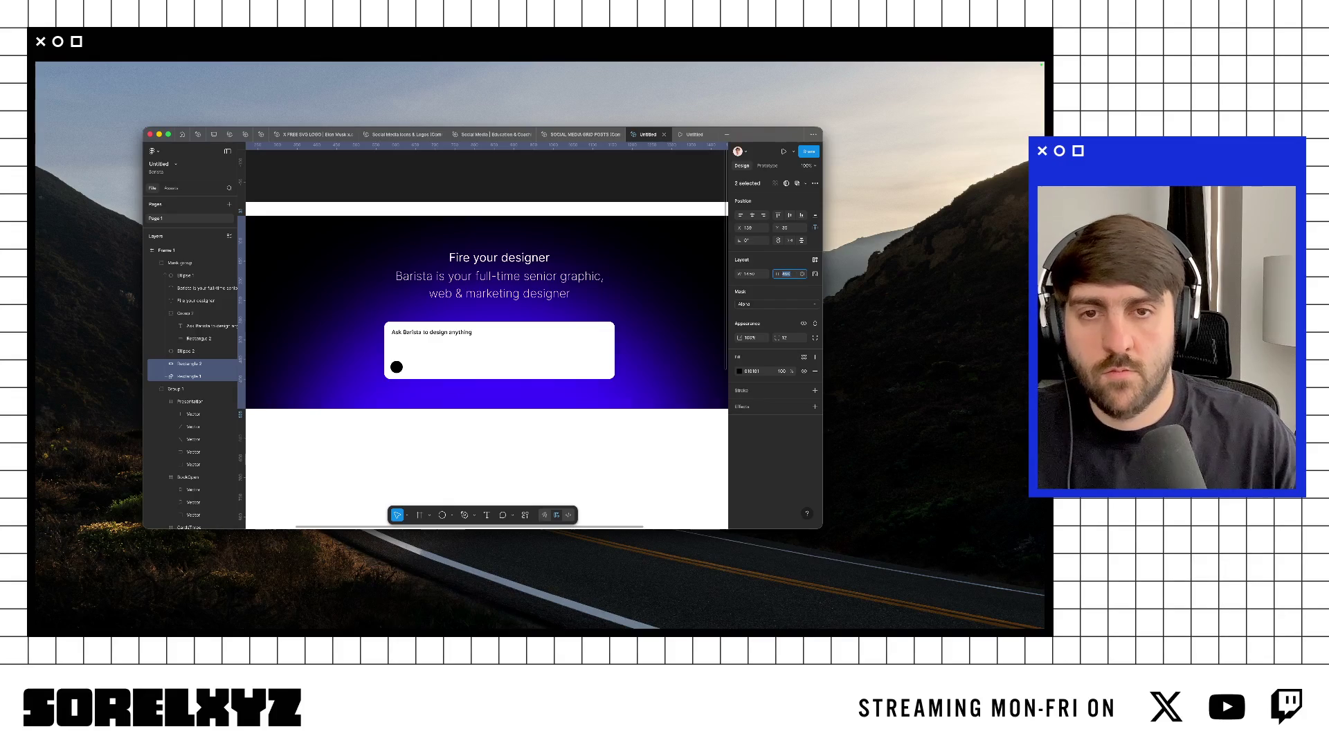
key("super+backslash")
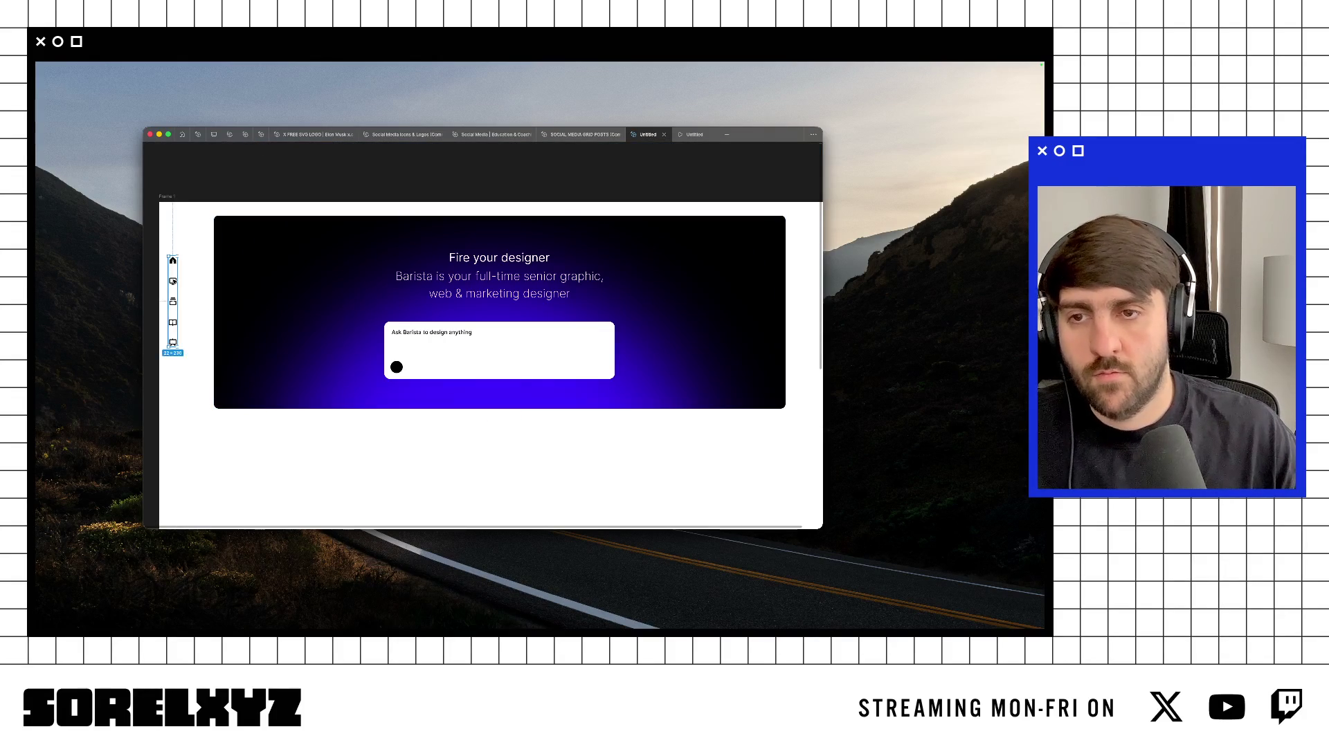
Step: Move the sidebar icons down beside the hero and shift the hero group slightly down
left_click_drag(173, 284, 175, 302)
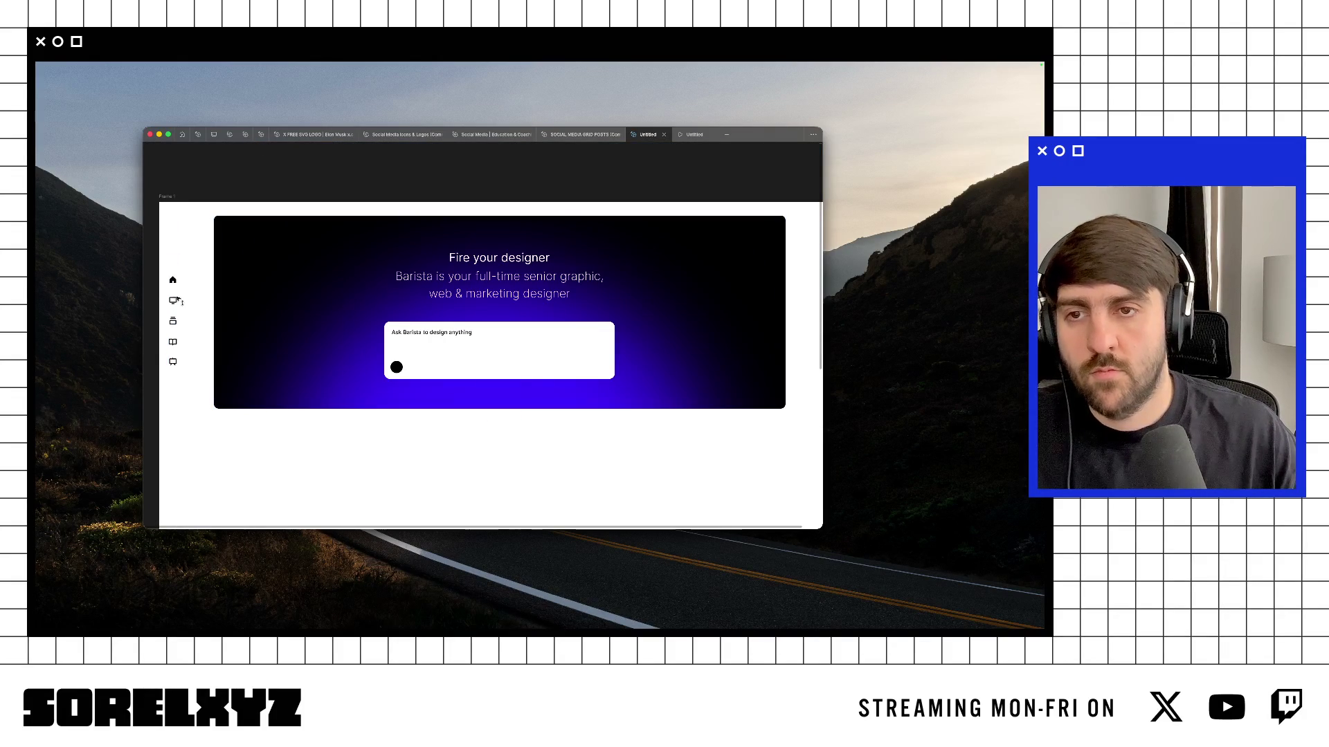
left_click_drag(380, 229, 381, 234)
left_click(369, 233)
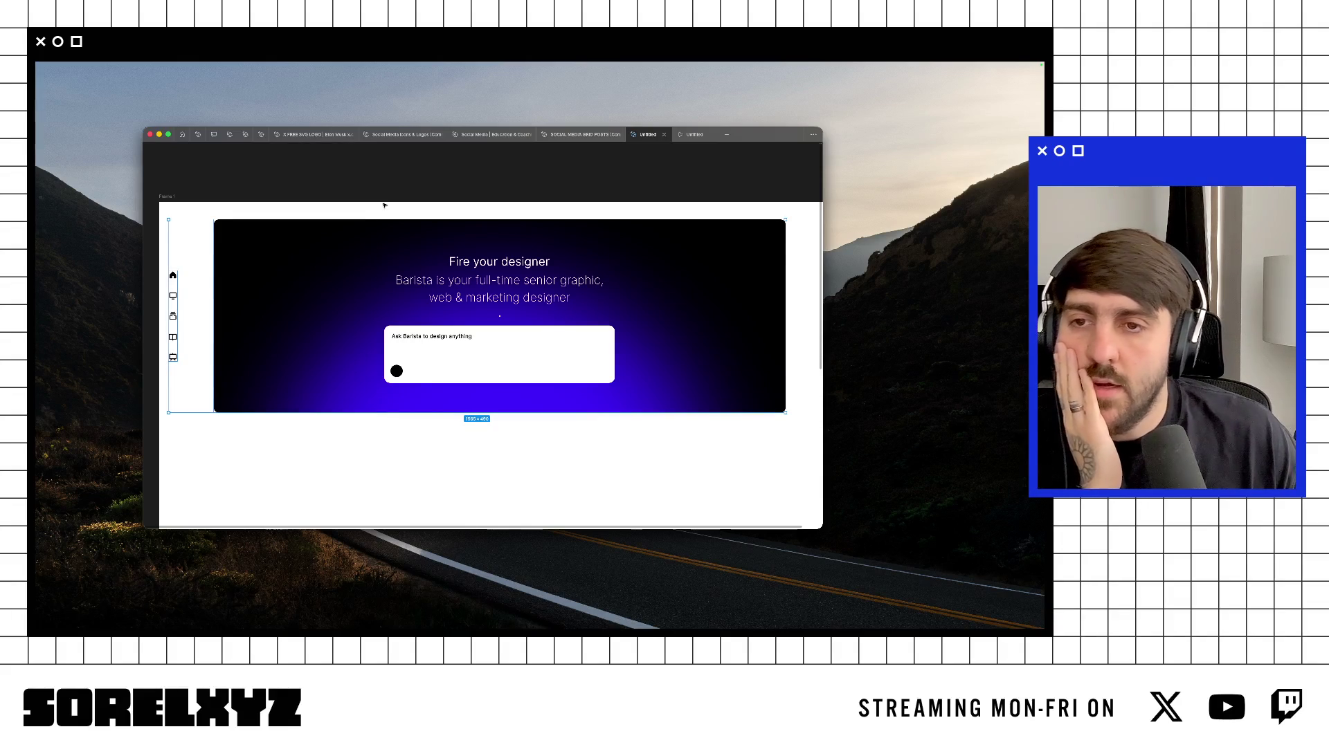
left_click(353, 174)
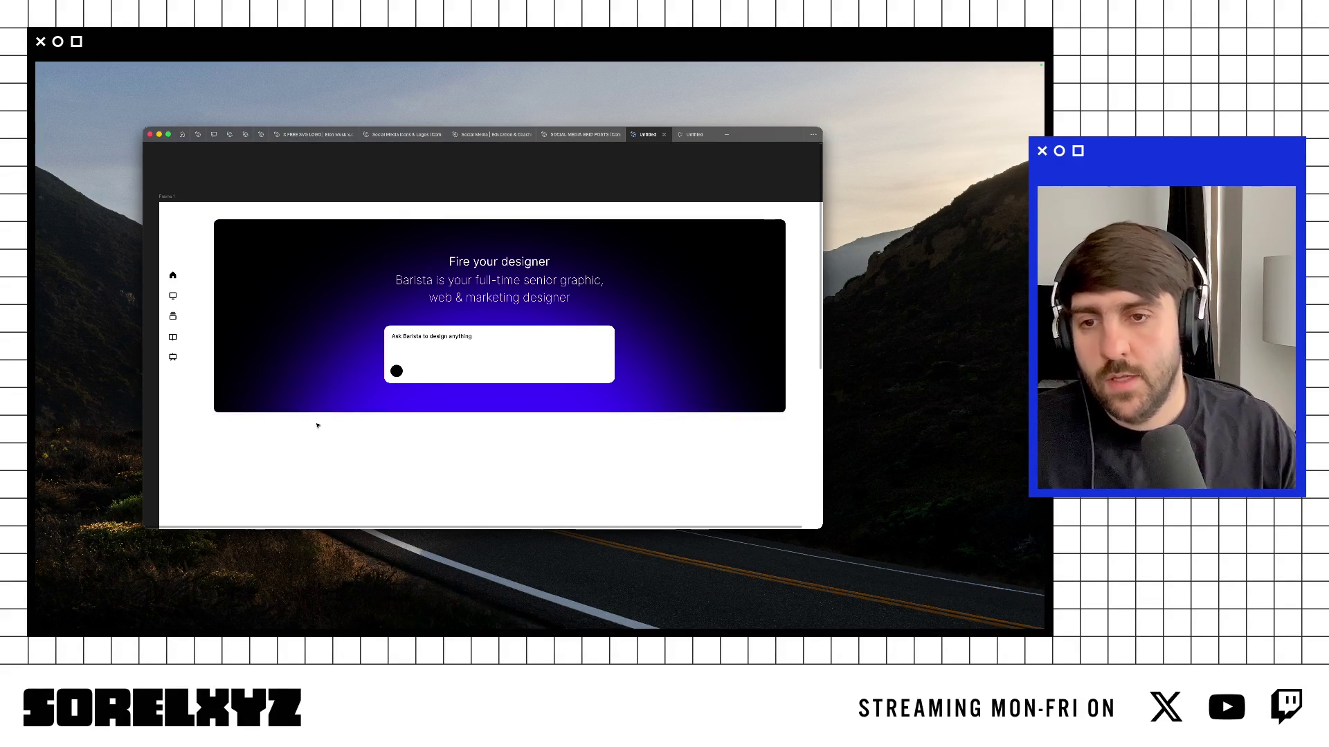
Step: Draw a 268×268 square below the hero card and fill it black
mouse_move(223, 440)
left_mouse_down()
mouse_move(329, 530)
mouse_move(279, 413)
mouse_move(294, 428)
left_mouse_up()
key("alt")
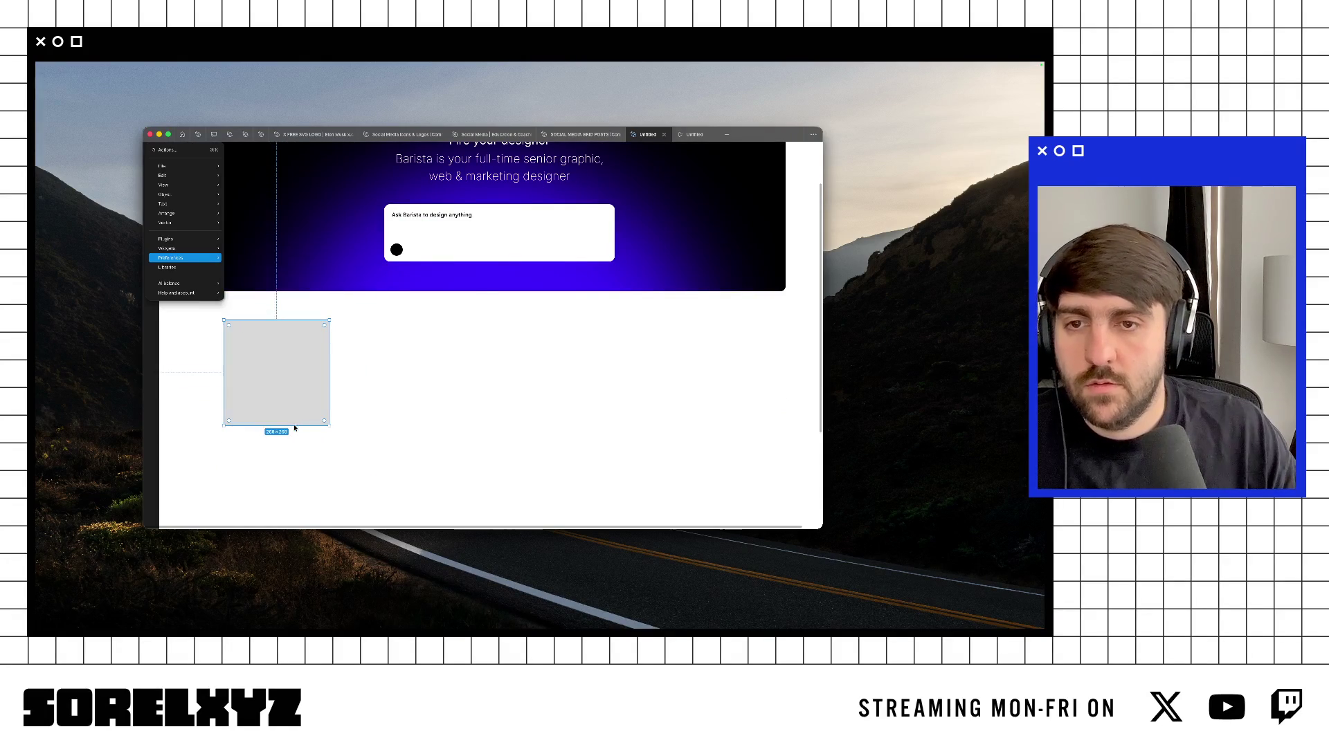
key("Escape")
key("shift+0")
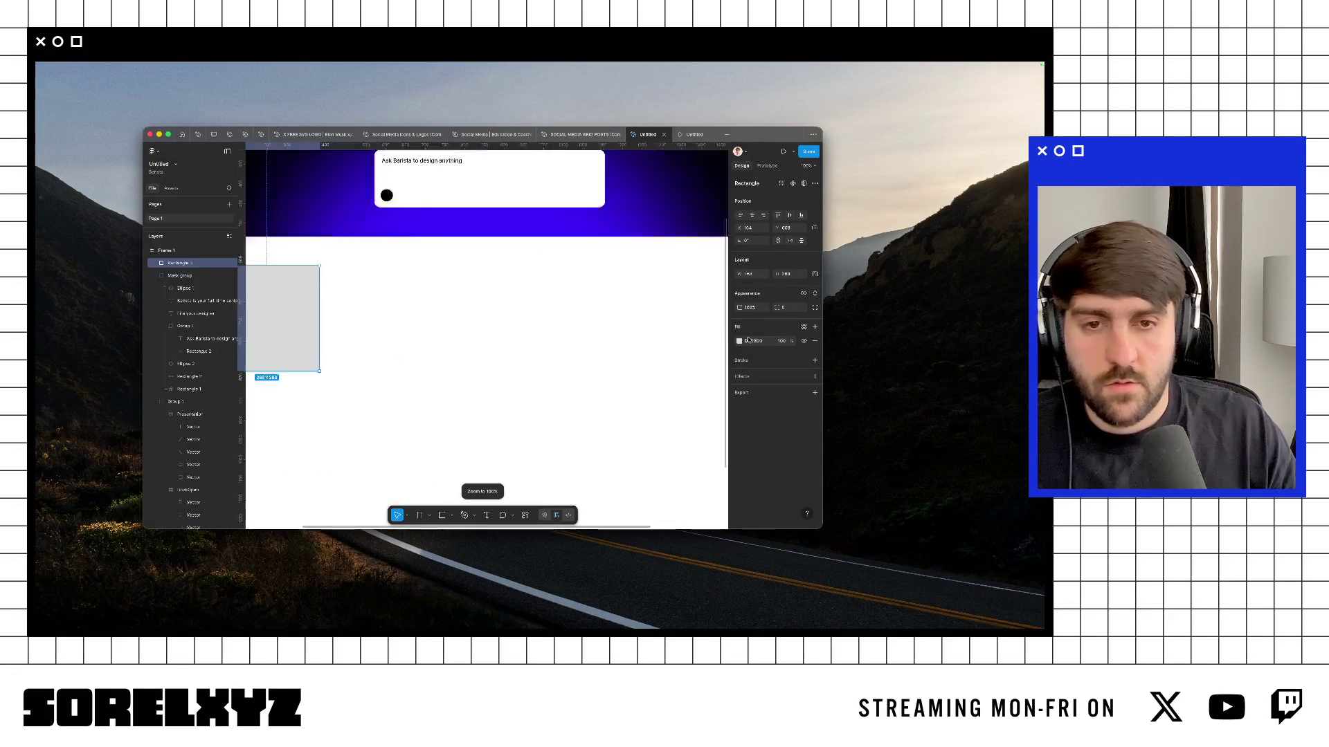
key("shift+1")
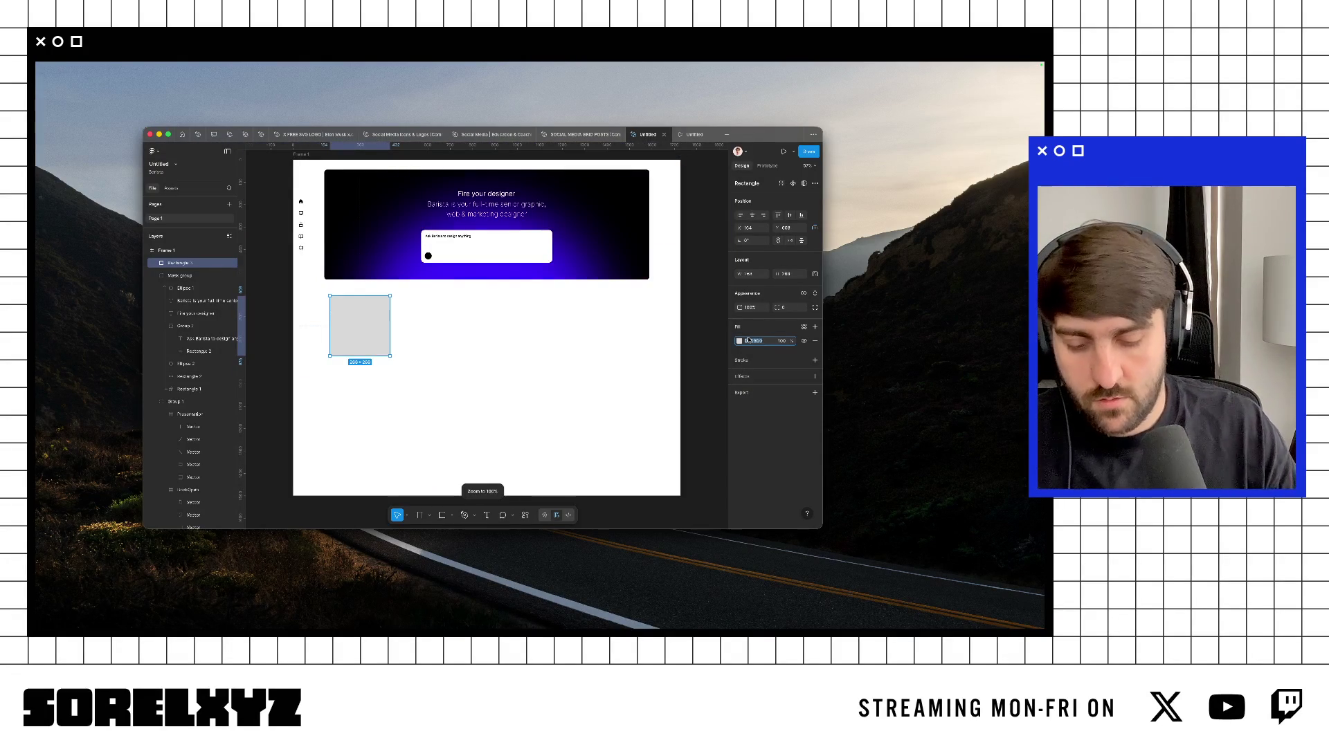
key("Return")
scroll(495, 339, "up", 3)
key("ctrl+backslash")
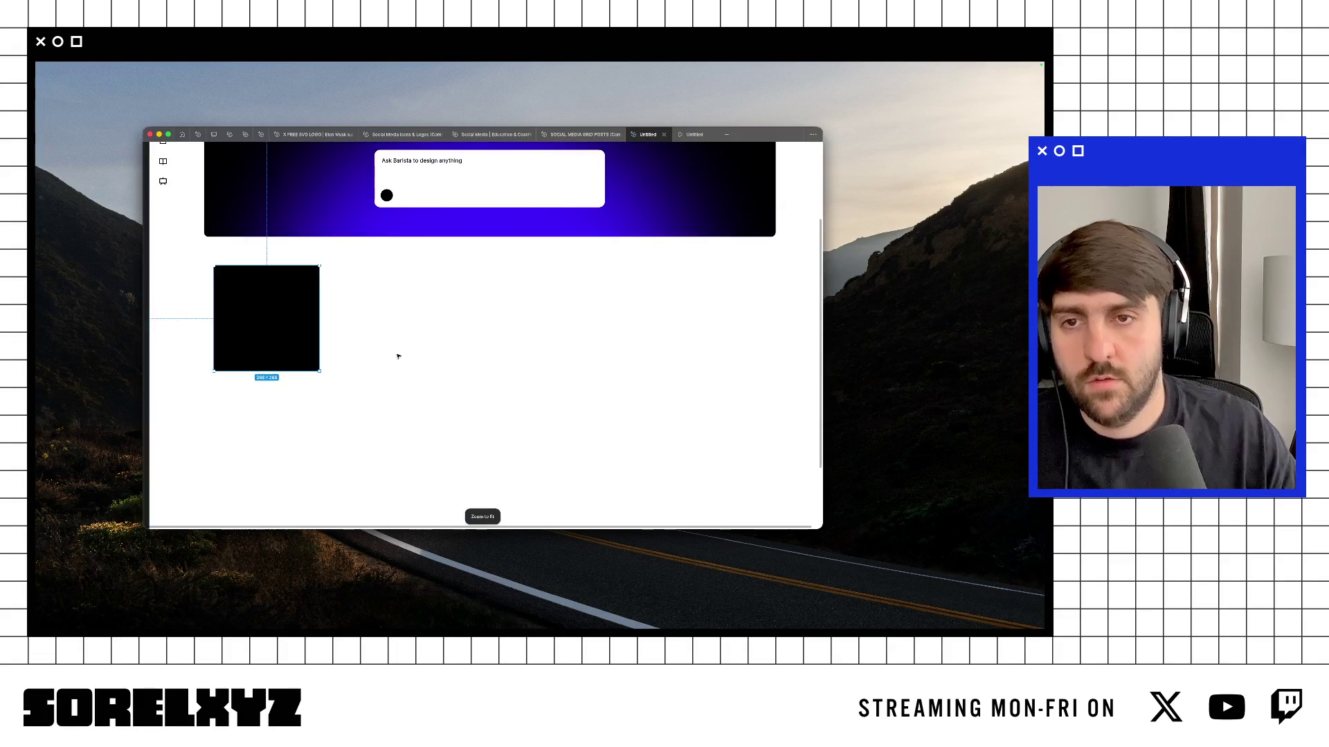
key("shift+0")
Step: Duplicate the black square into an evenly spaced row and select the whole row
left_click_drag(253, 340, 357, 340)
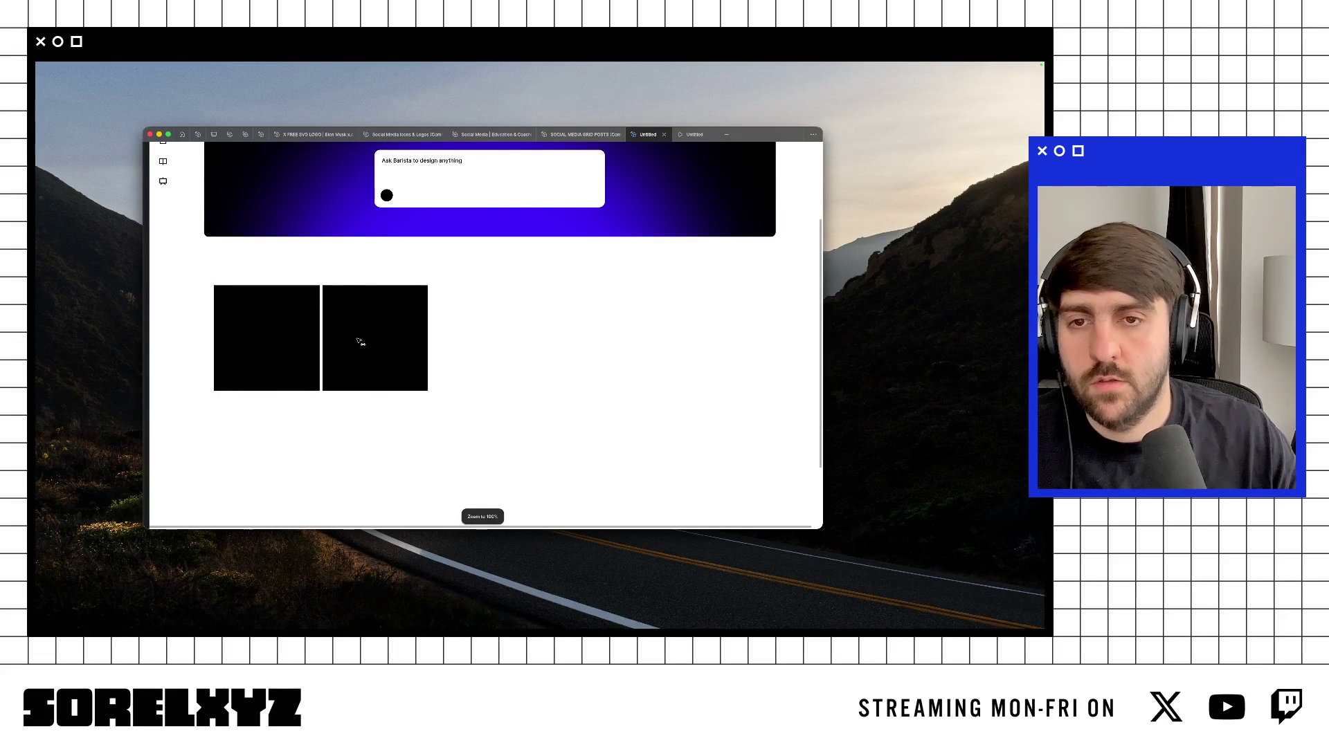
key("shift+Right")
key("shift+Right")
key("ctrl+d")
key("ctrl+d")
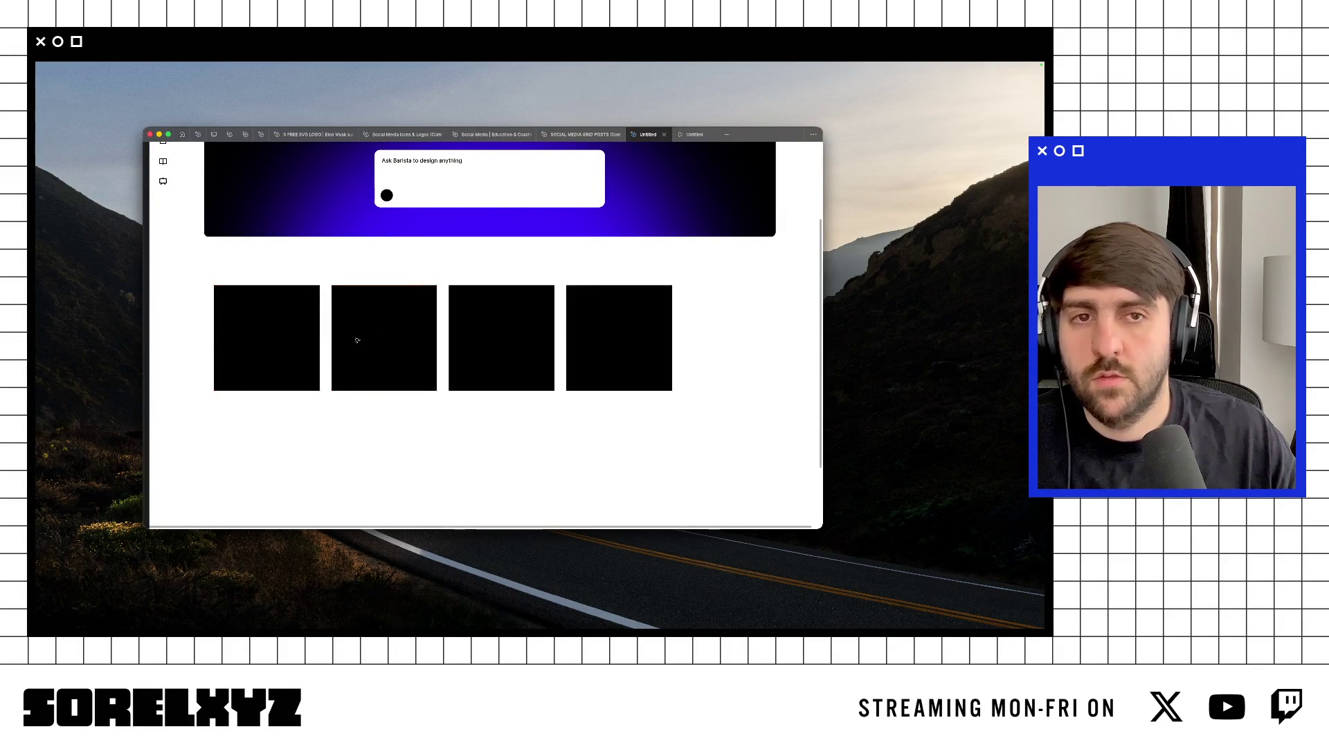
key("ctrl+d")
key("ctrl+backslash")
left_click(609, 325, "shift")
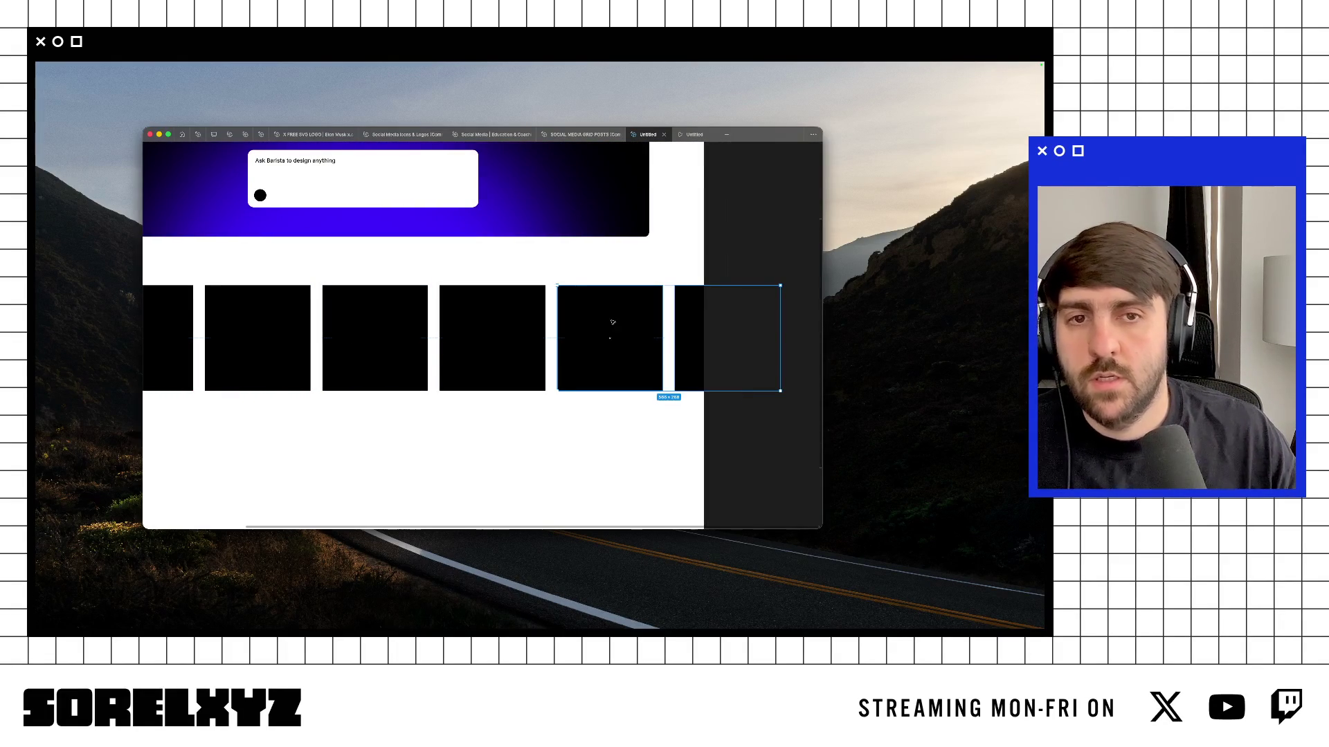
left_click(501, 333, "shift")
left_click(377, 328, "shift")
left_click(287, 323, "shift")
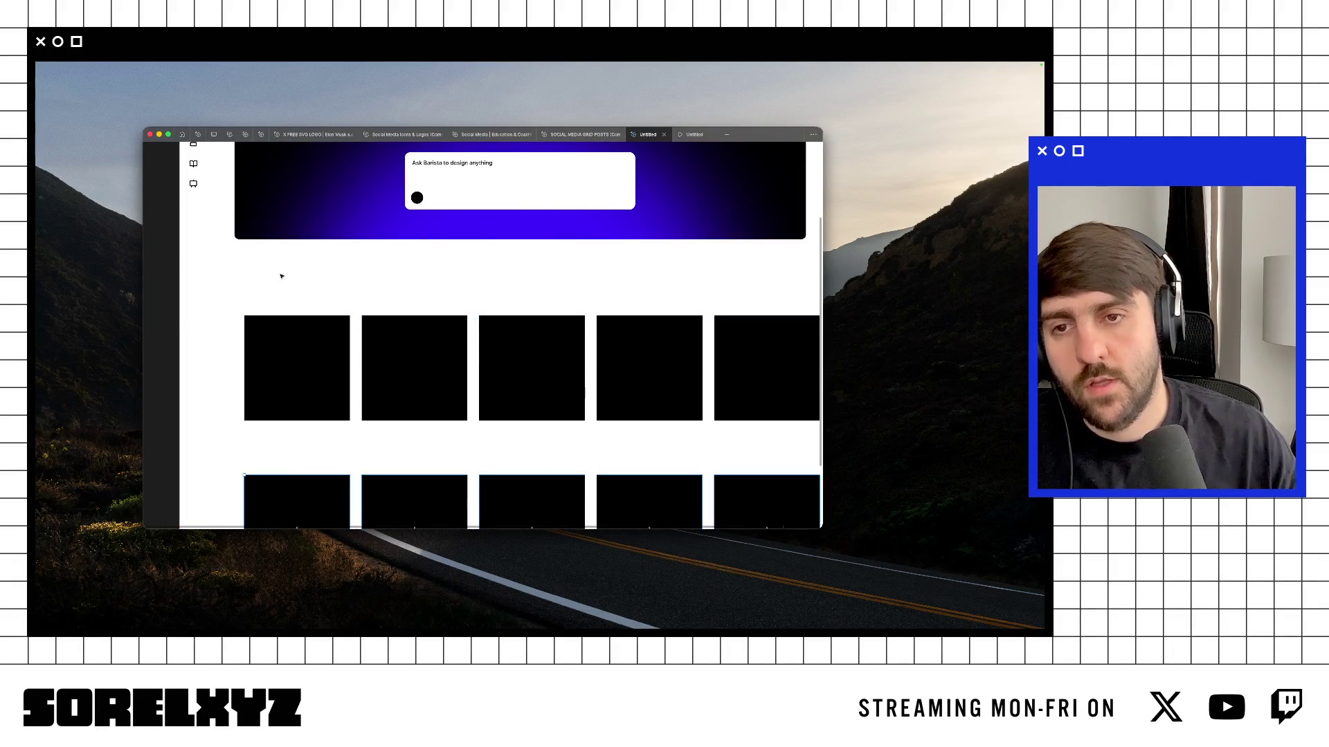
Step: Add a 'Social Media Templates' text heading above the black squares
left_click(244, 292)
type("s")
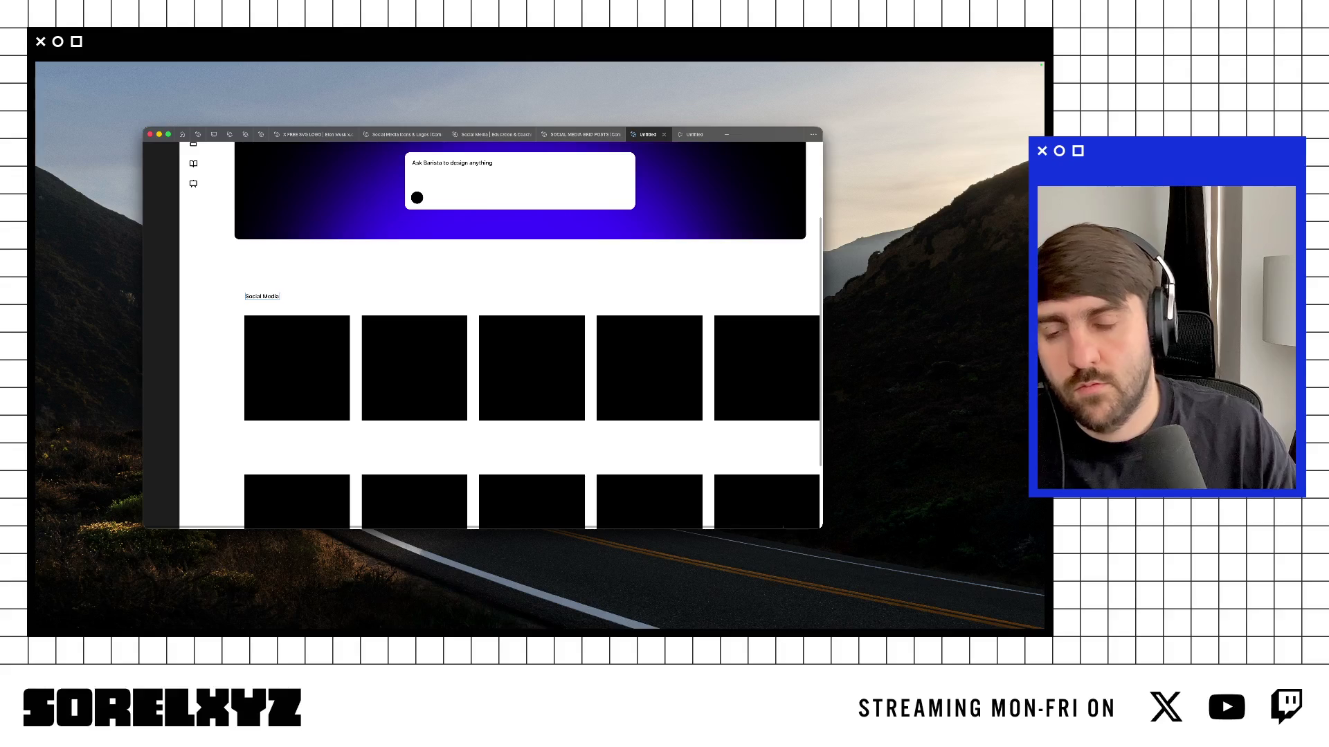
type("emplates")
key("Escape")
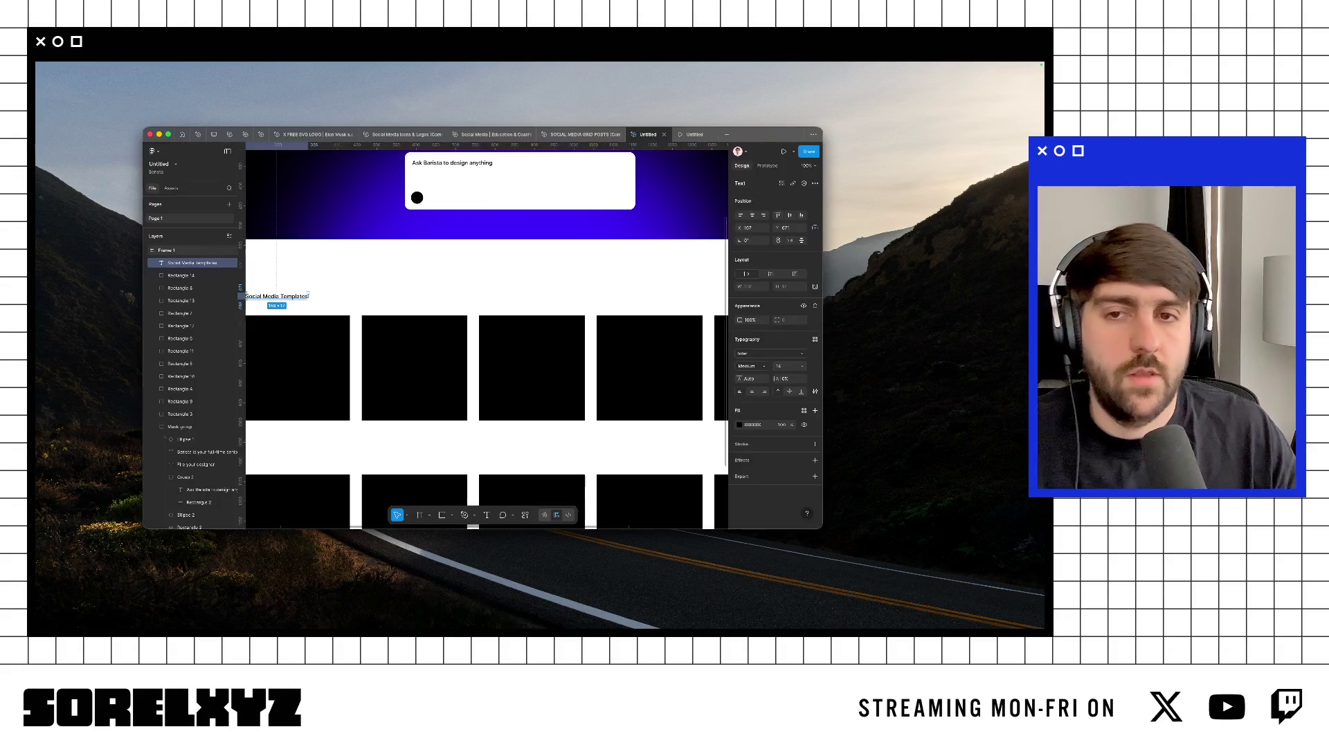
key("Escape")
key("ctrl+backslash")
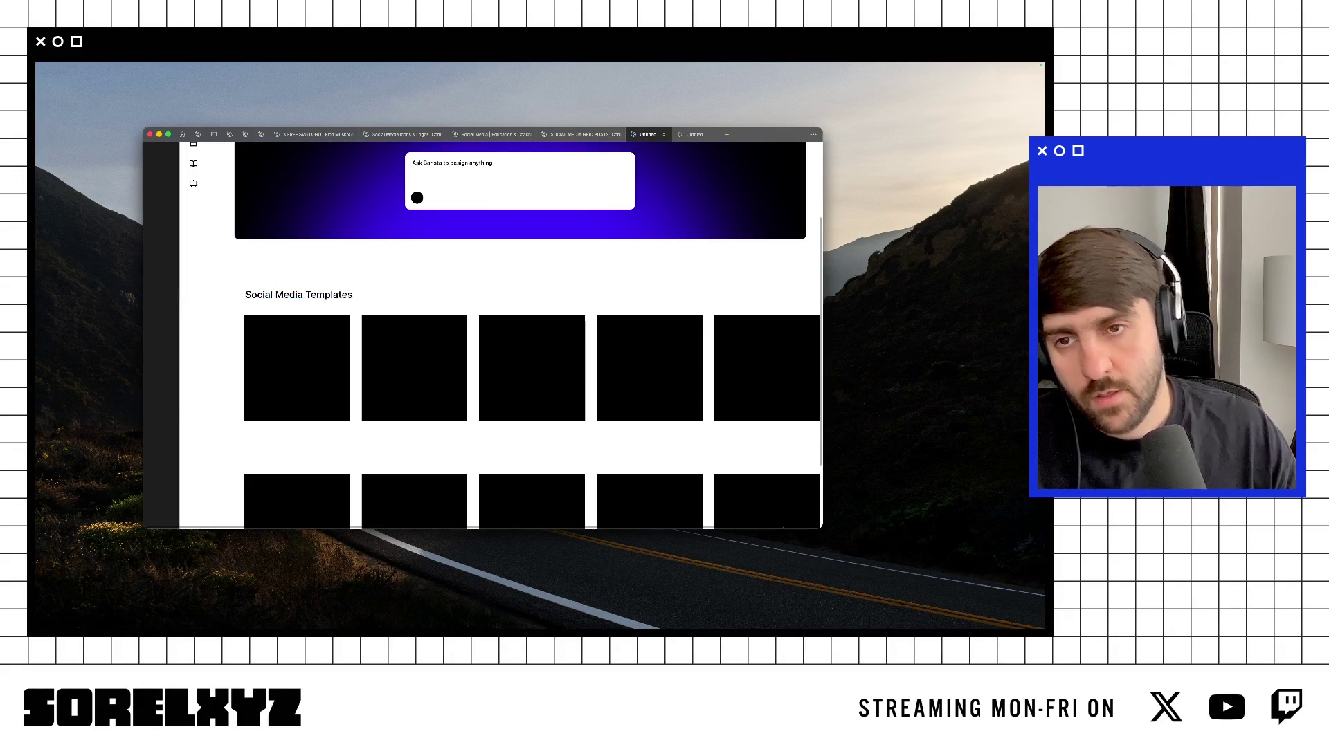
Step: Change the heading's font weight to a heavier bold style
left_click(297, 295)
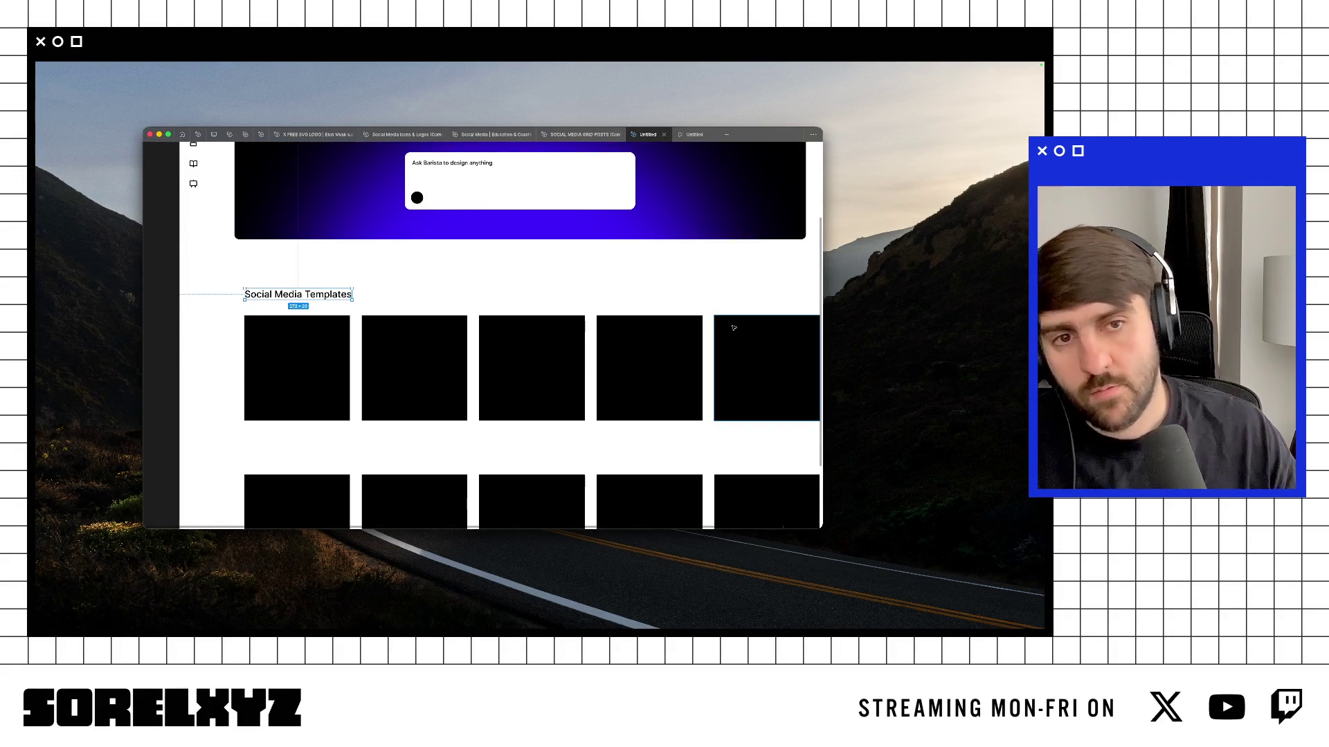
key("ctrl+backslash")
left_click(753, 373)
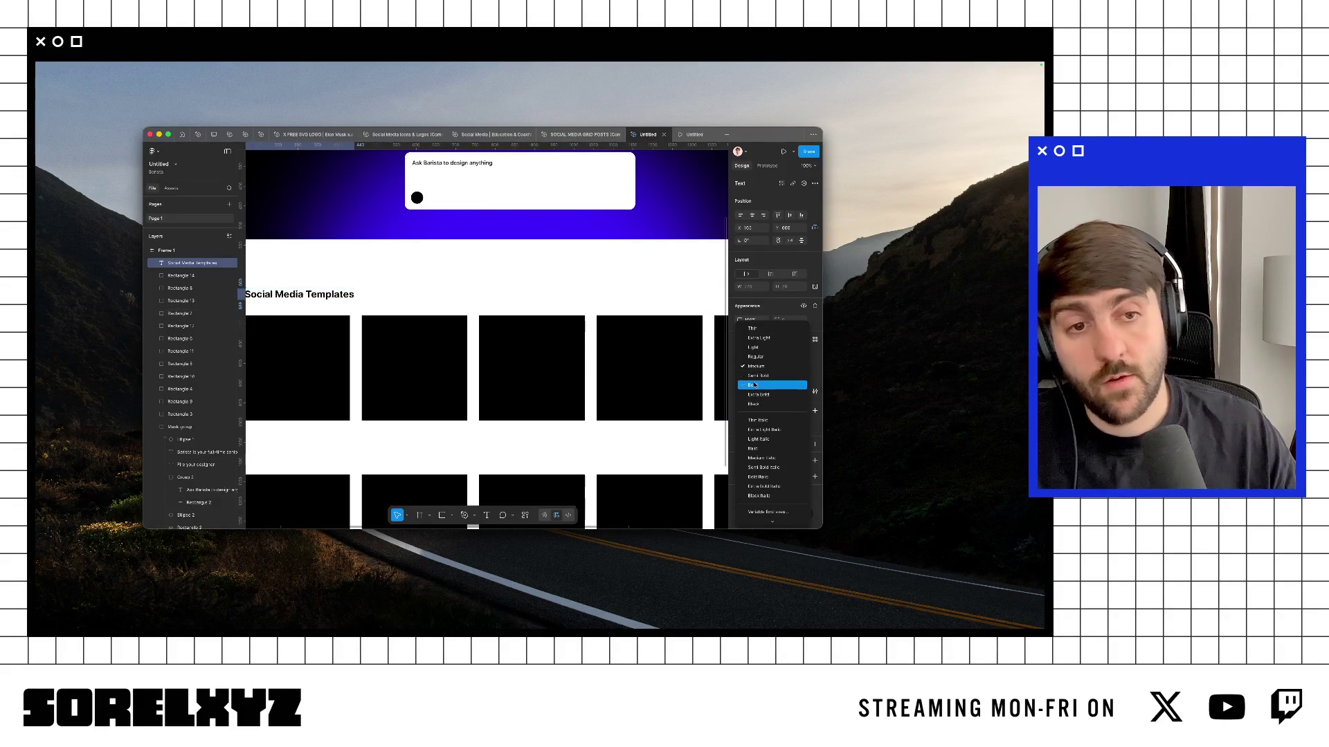
left_click(755, 384)
key("ctrl+backslash")
key("ctrl+backslash")
left_click(761, 377)
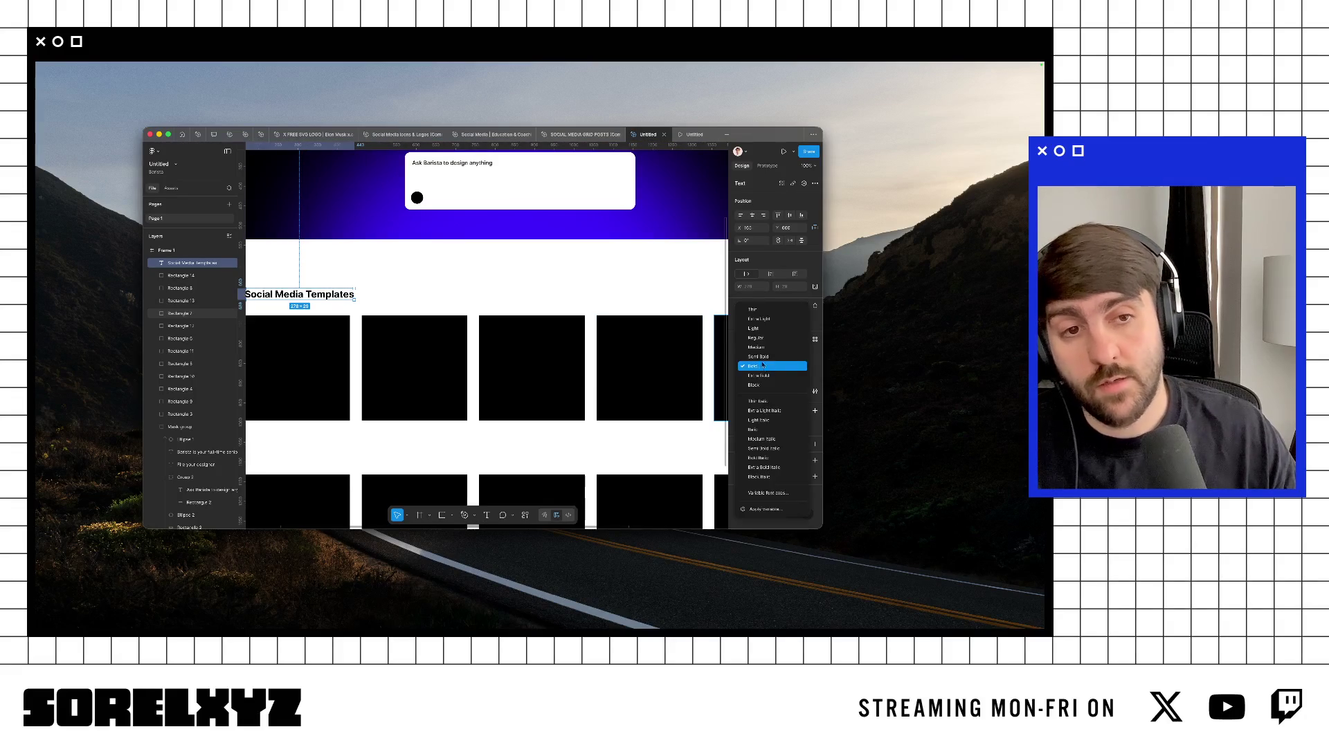
left_click(768, 361)
key("ctrl+backslash")
scroll(616, 277, "up", 5)
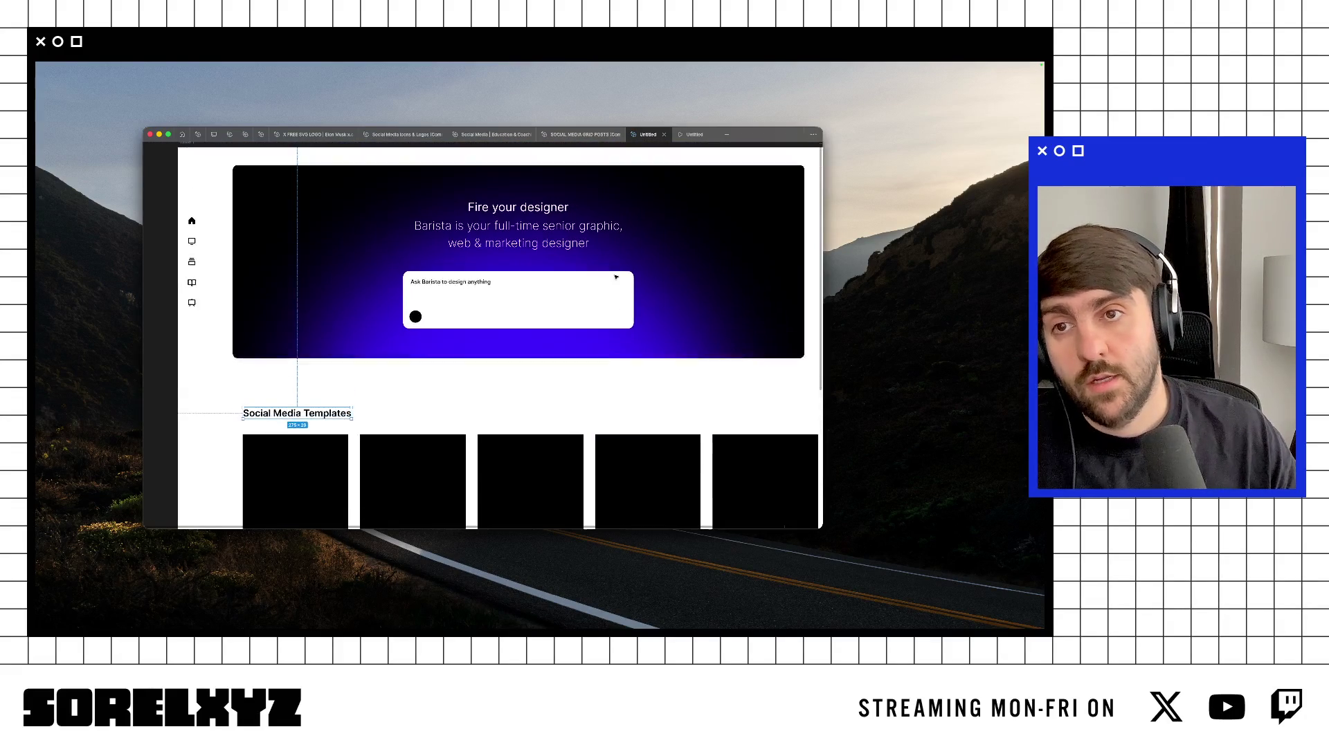